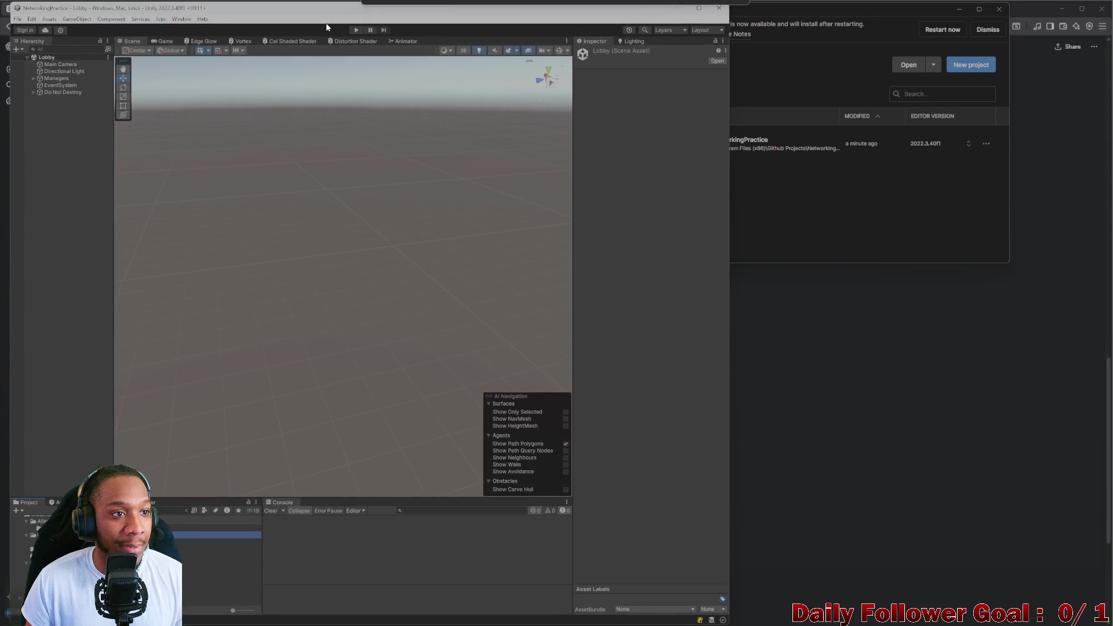
Restore the editor to a smaller window and start Play mode beside the build's login screen
drag(493, 7, 326, 17)
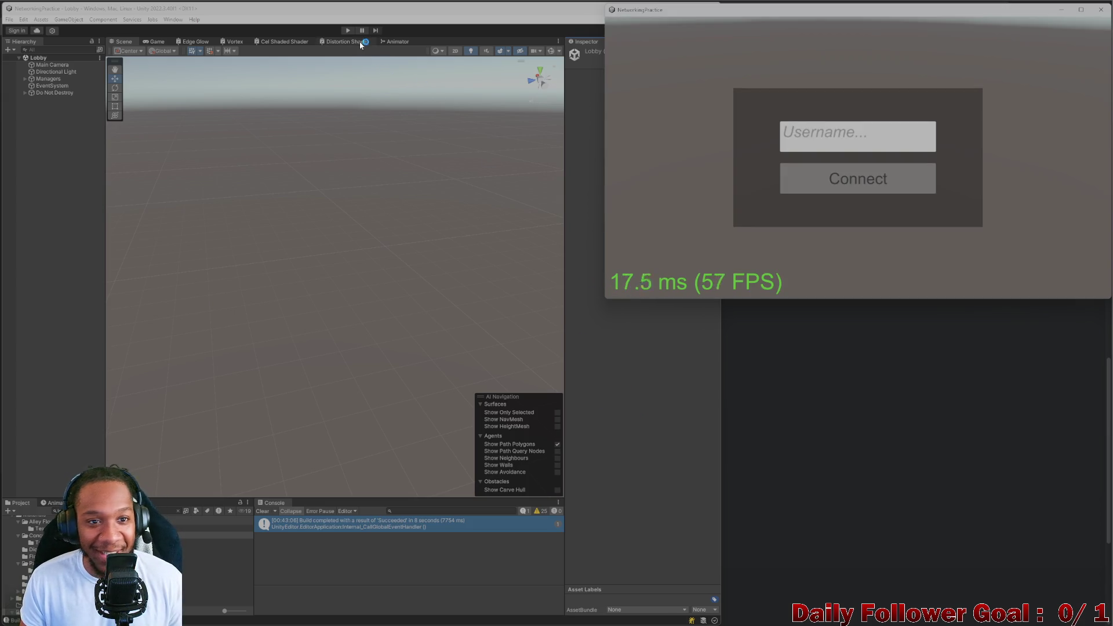
click(347, 29)
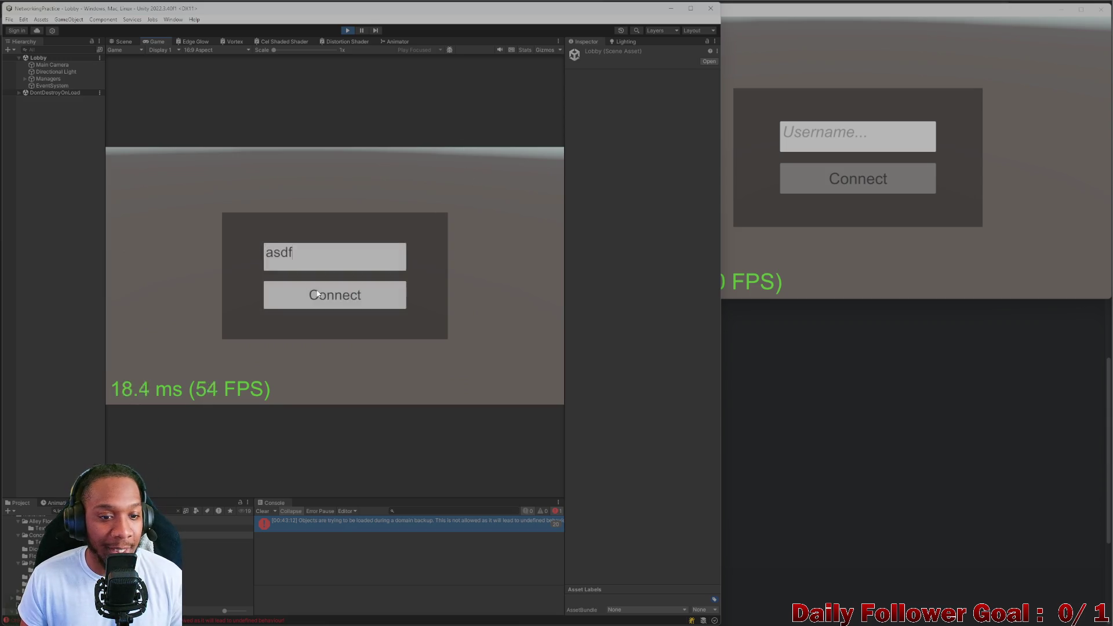
Enter a username in the build window, then choose The Brawn for the editor player
click(773, 163)
text(zxc)
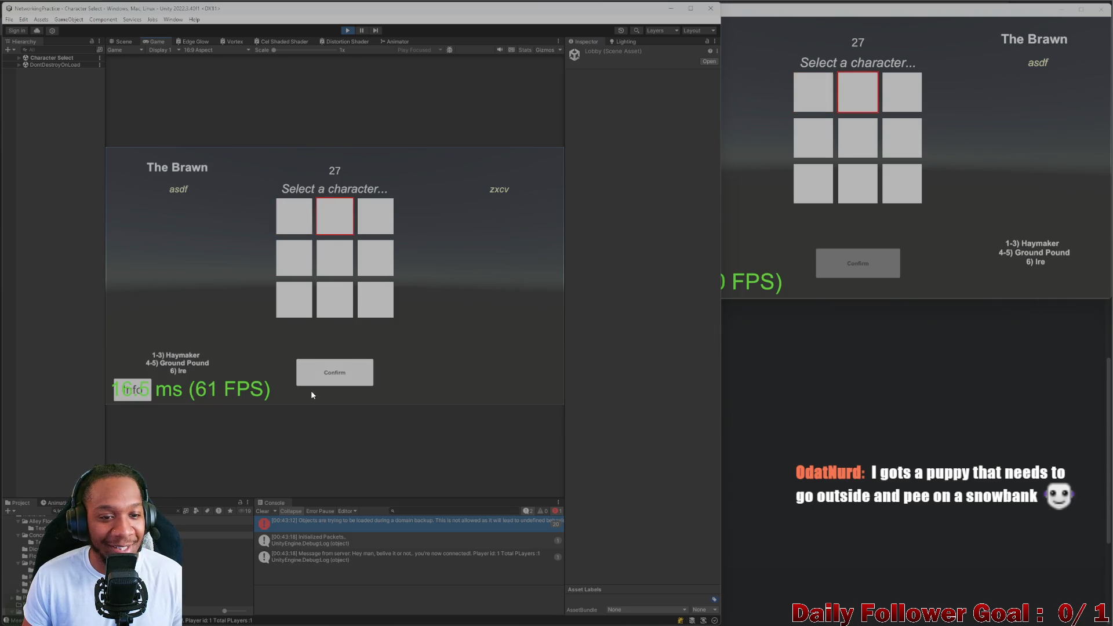
click(333, 381)
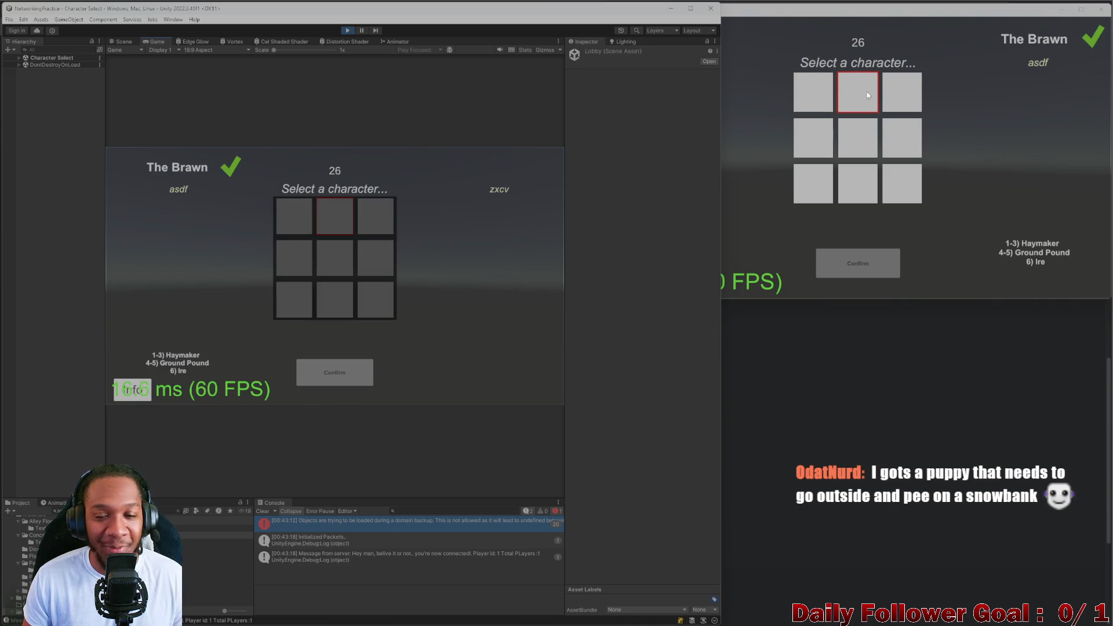
Confirm The Speedster for the second player so both clients load the combat scene
click(852, 278)
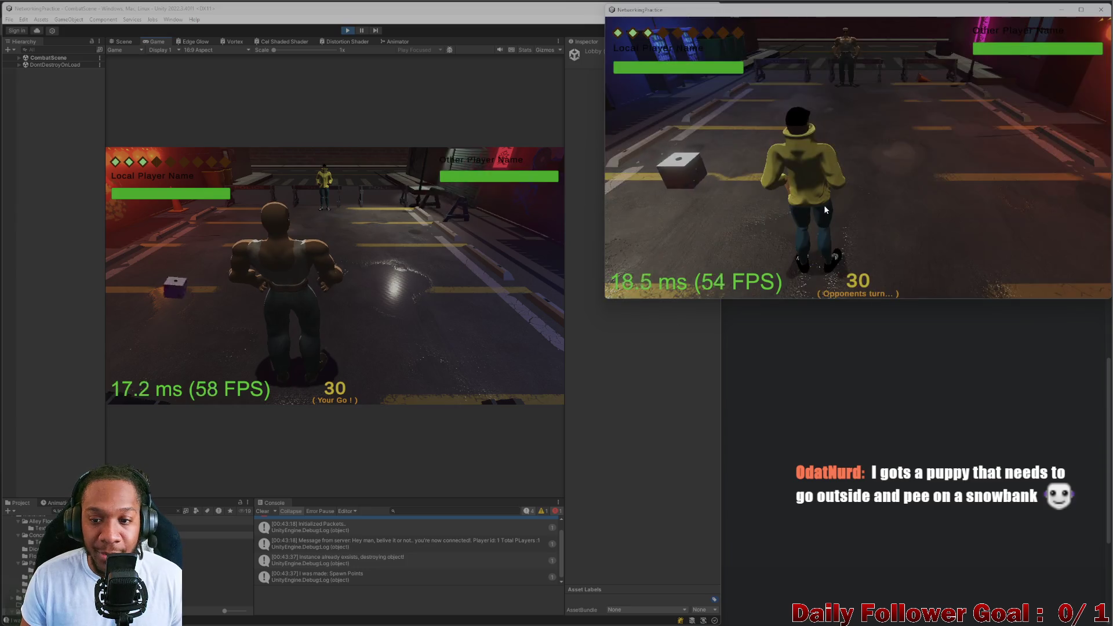
Roll the die, then move the editor fighter along the green path to a new tile
click(213, 301)
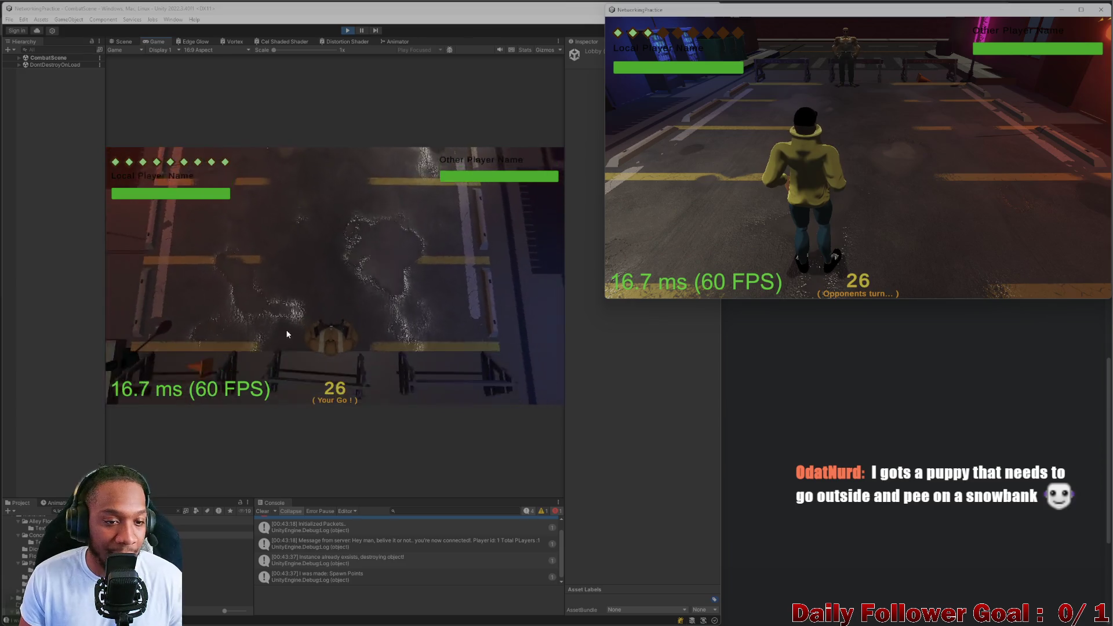
click(193, 324)
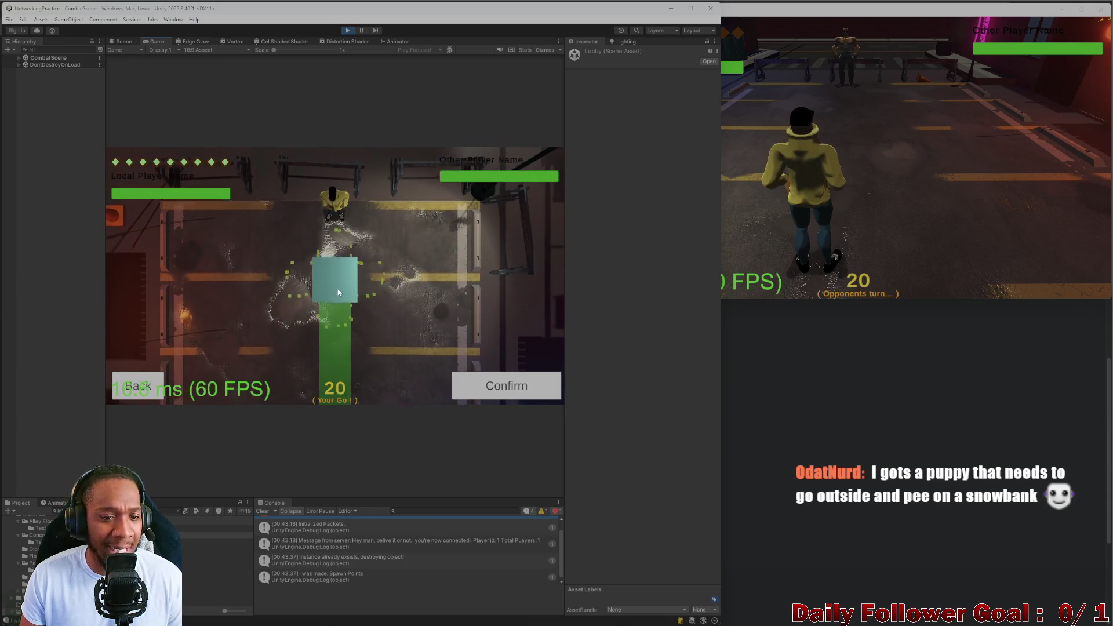
click(497, 390)
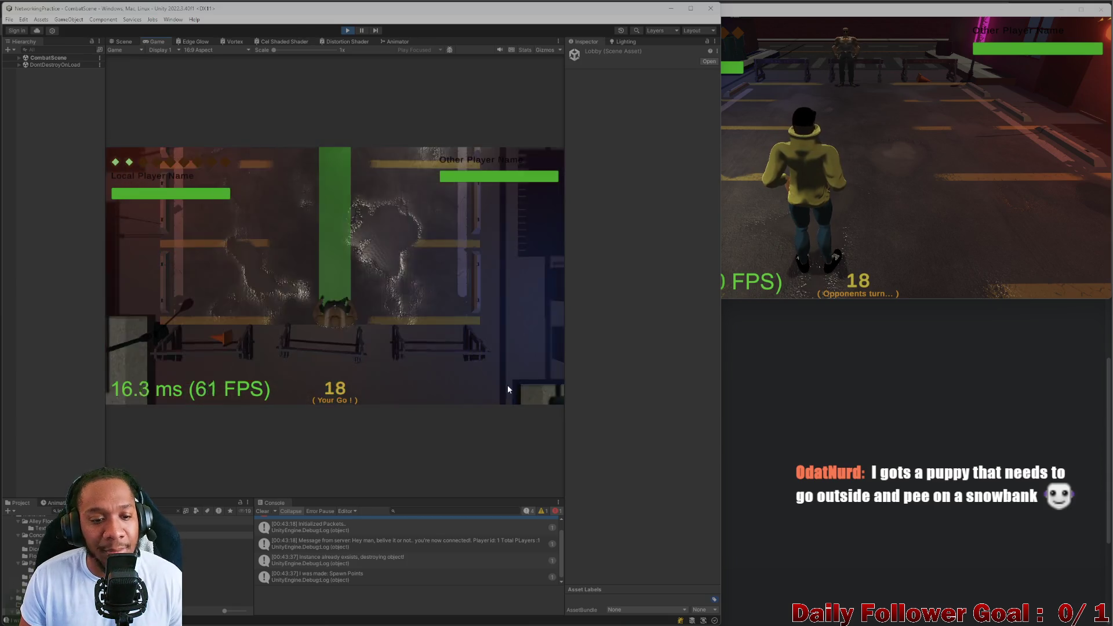
End the editor player's turn and roll the die for the second player in the build
click(809, 251)
click(171, 385)
click(755, 196)
click(685, 172)
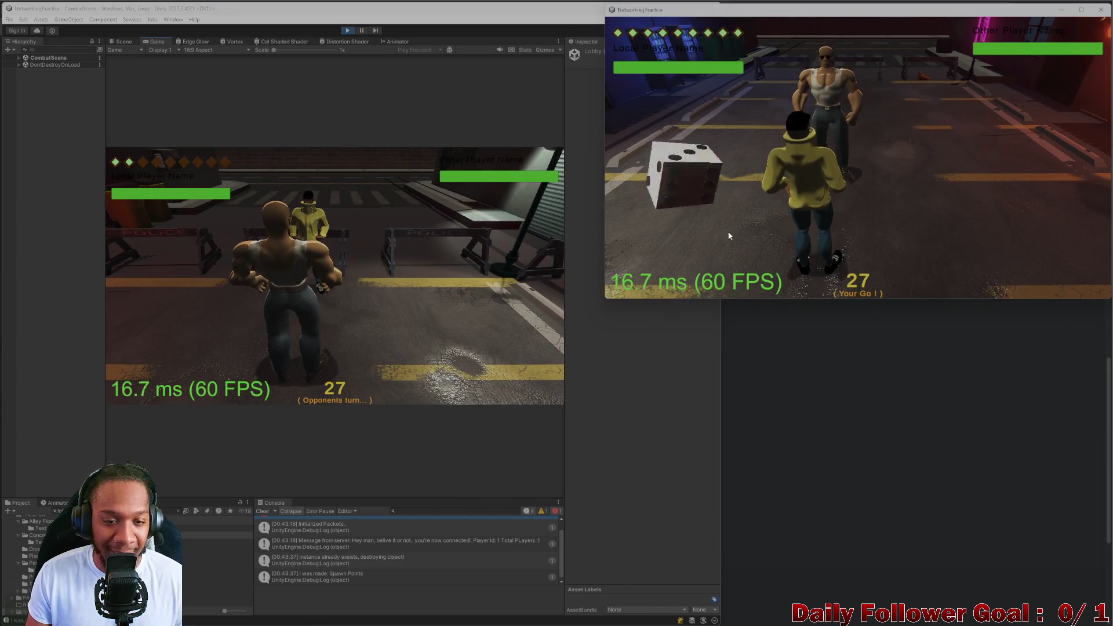
Use Haste from the second player's attack choices
click(686, 249)
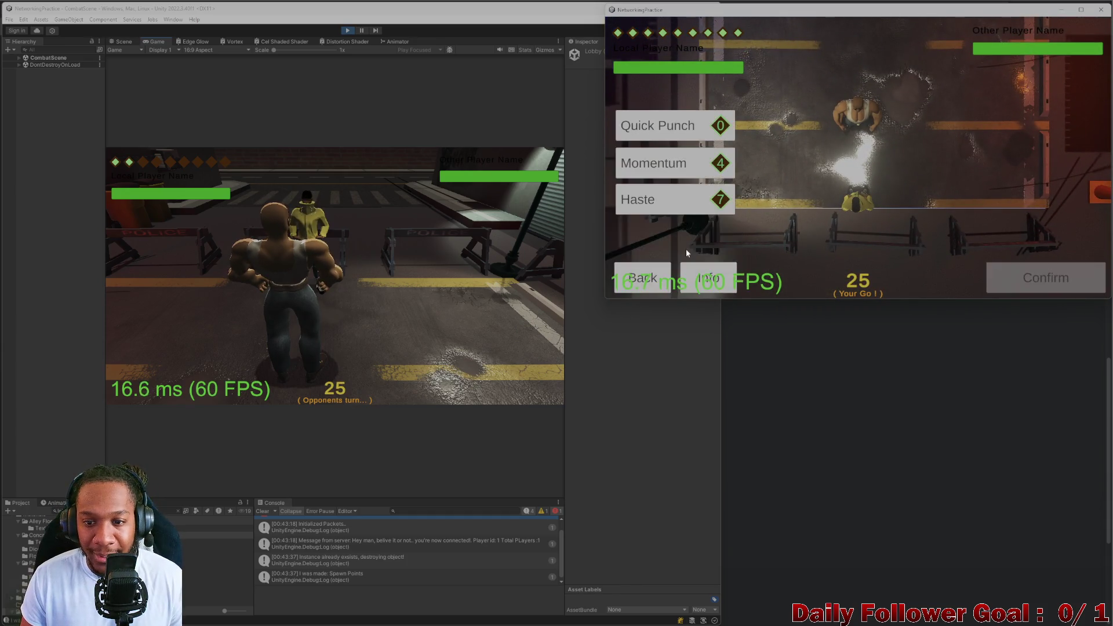
click(1060, 282)
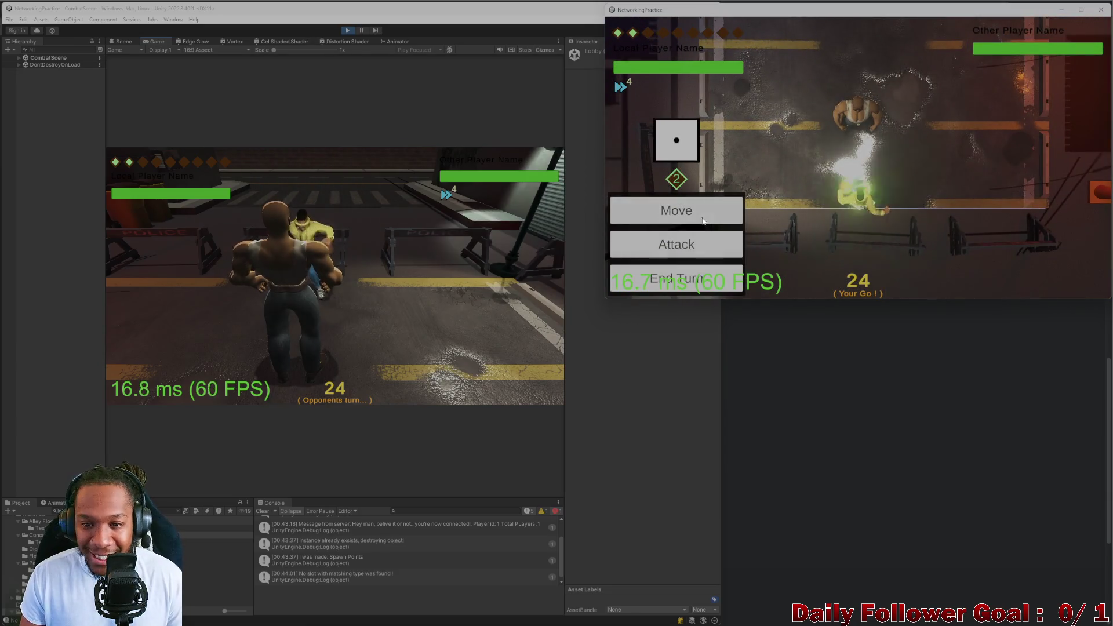
Move the second player's fighter along the cyan path and end its turn
click(726, 215)
click(865, 206)
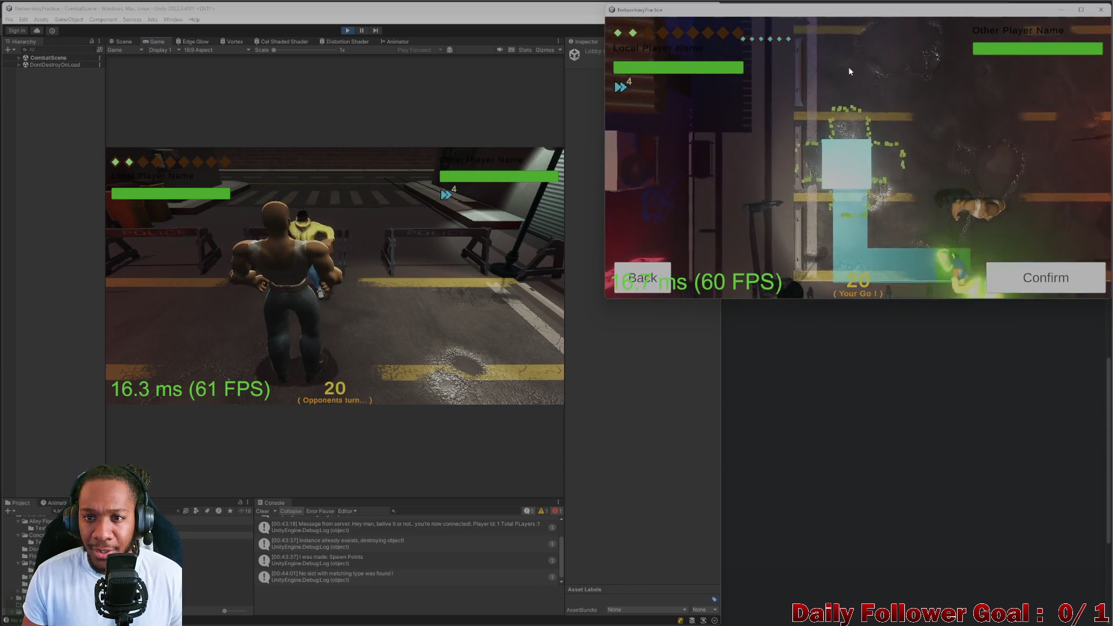
click(1048, 280)
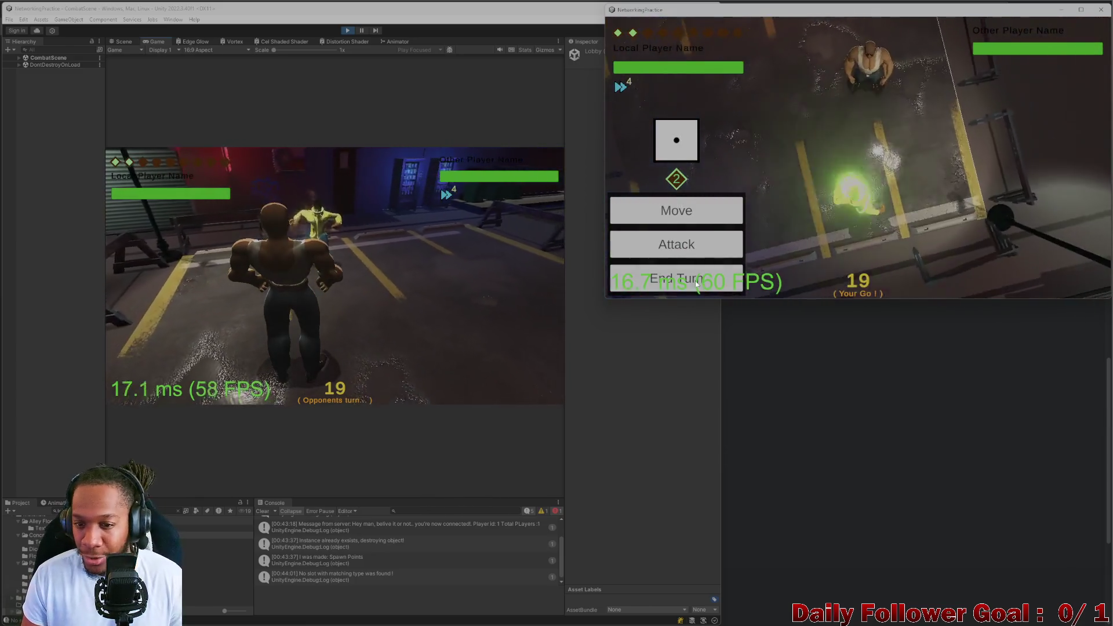
click(676, 278)
click(185, 303)
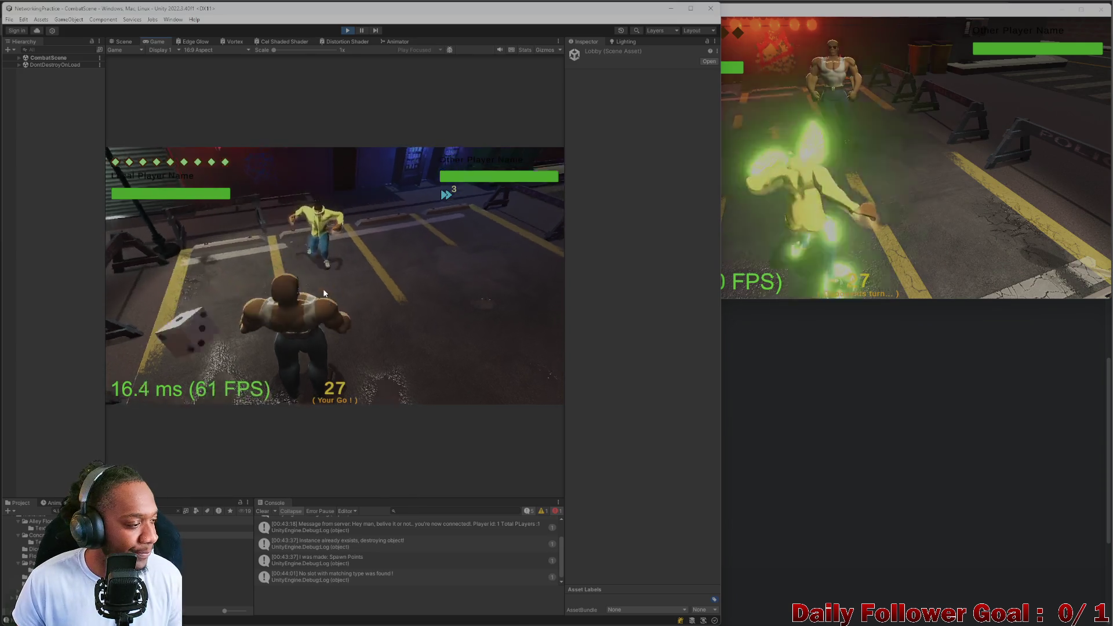
Move The Brawn along the green path to a tile beside the opponent
click(171, 329)
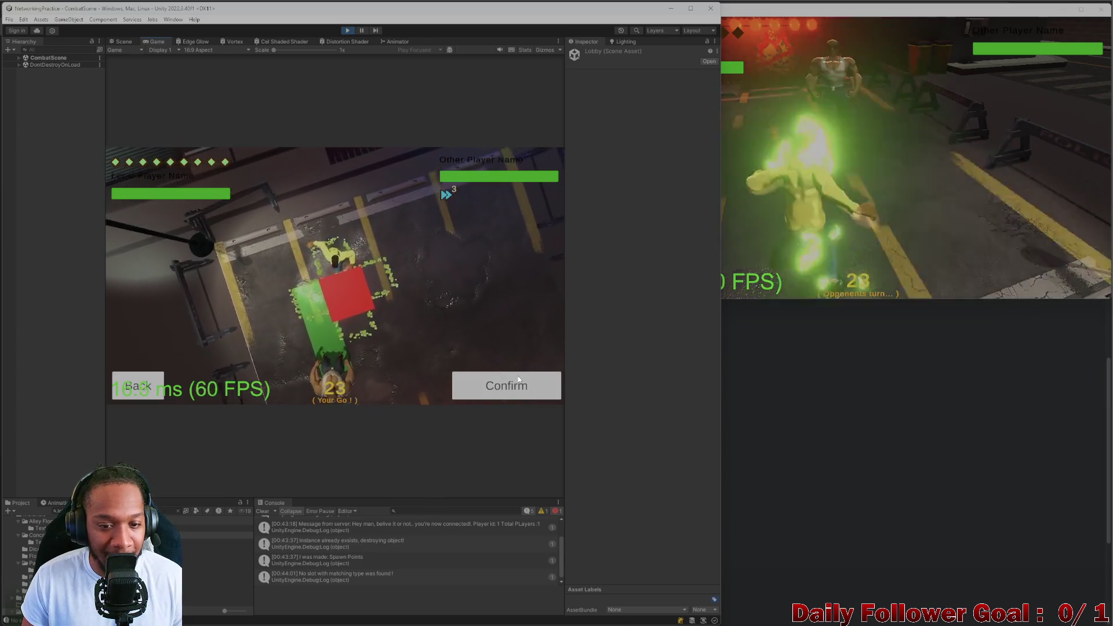
click(509, 392)
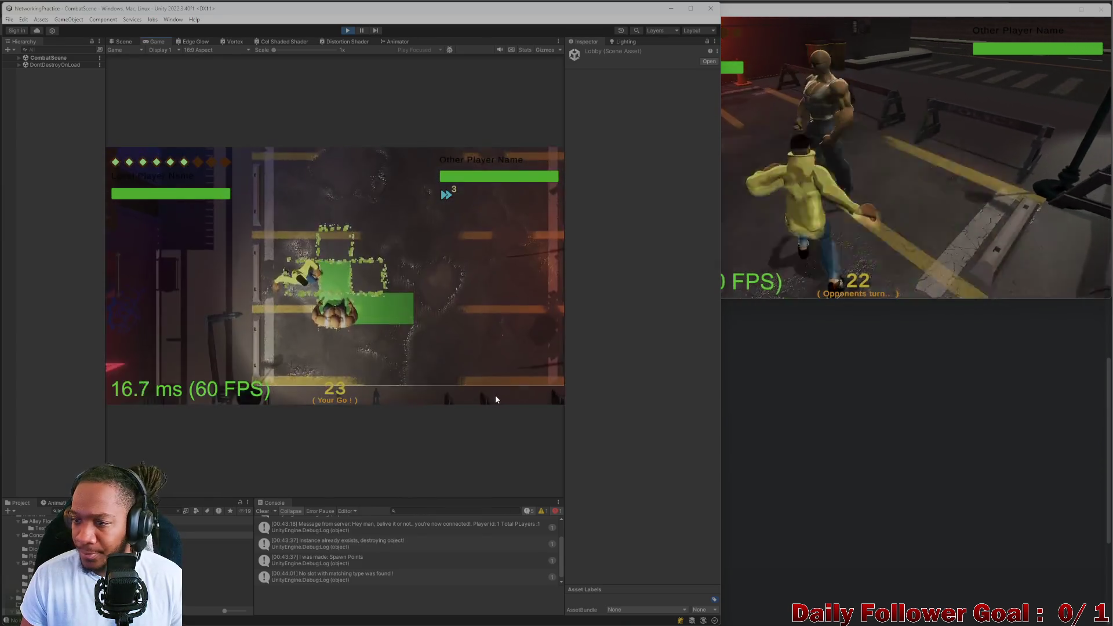
Hit the opponent with Ground Pound and a second attack, then end The Brawn's turn
click(178, 357)
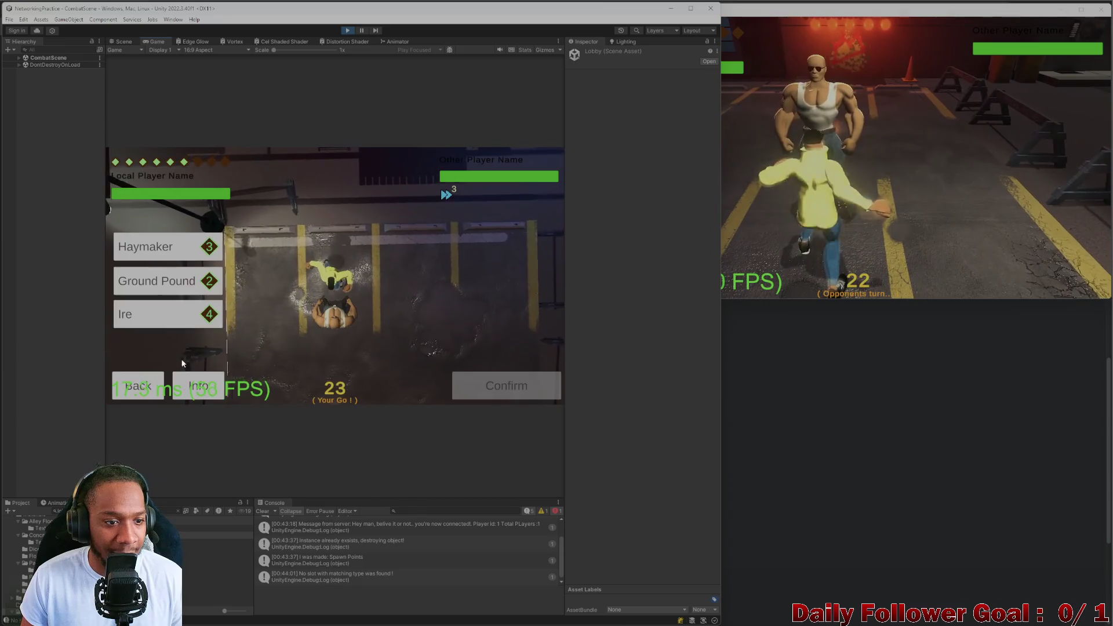
click(177, 291)
click(509, 391)
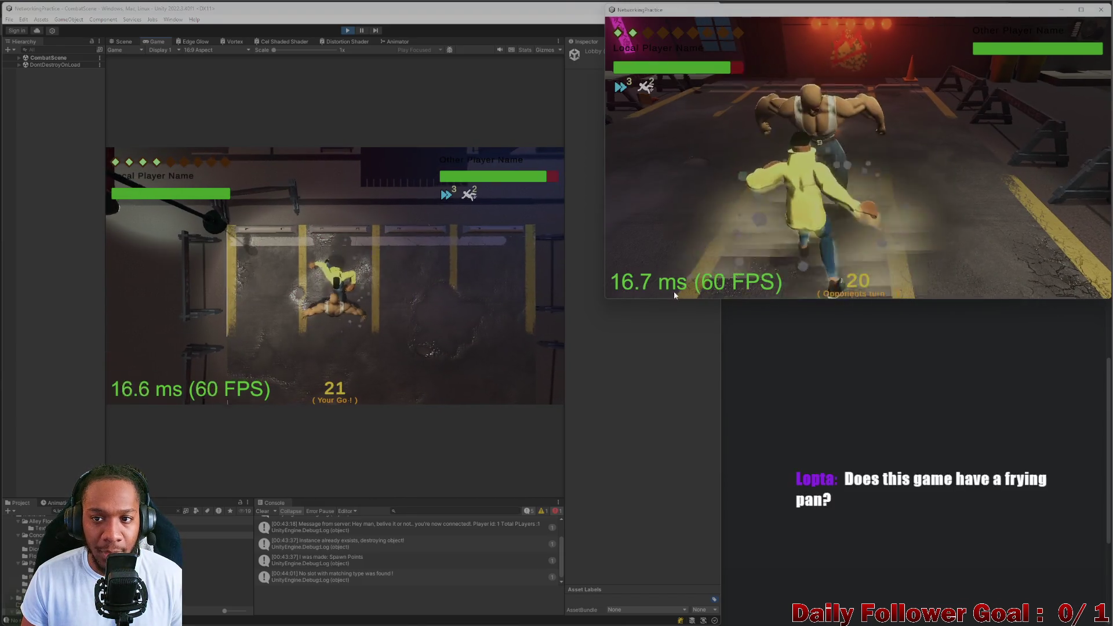
click(184, 357)
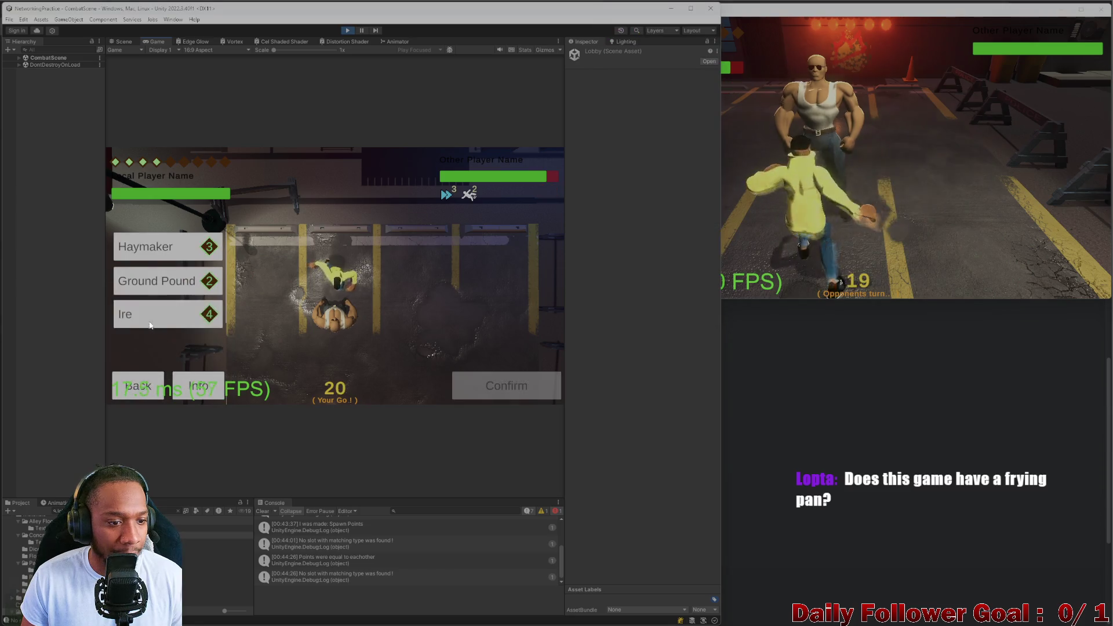
click(516, 381)
click(935, 238)
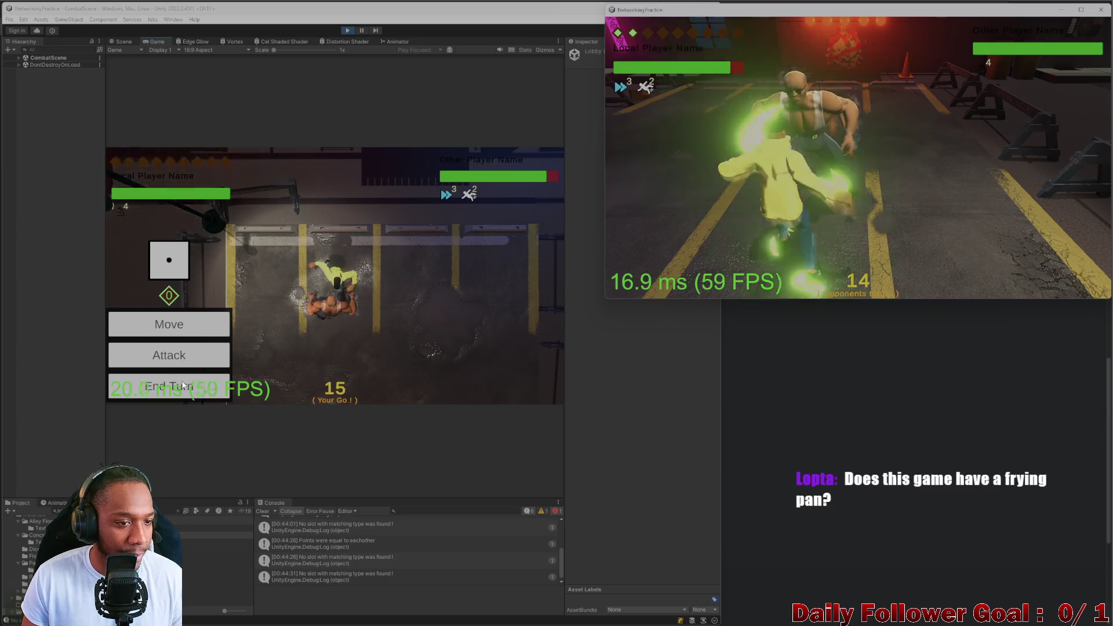
click(188, 362)
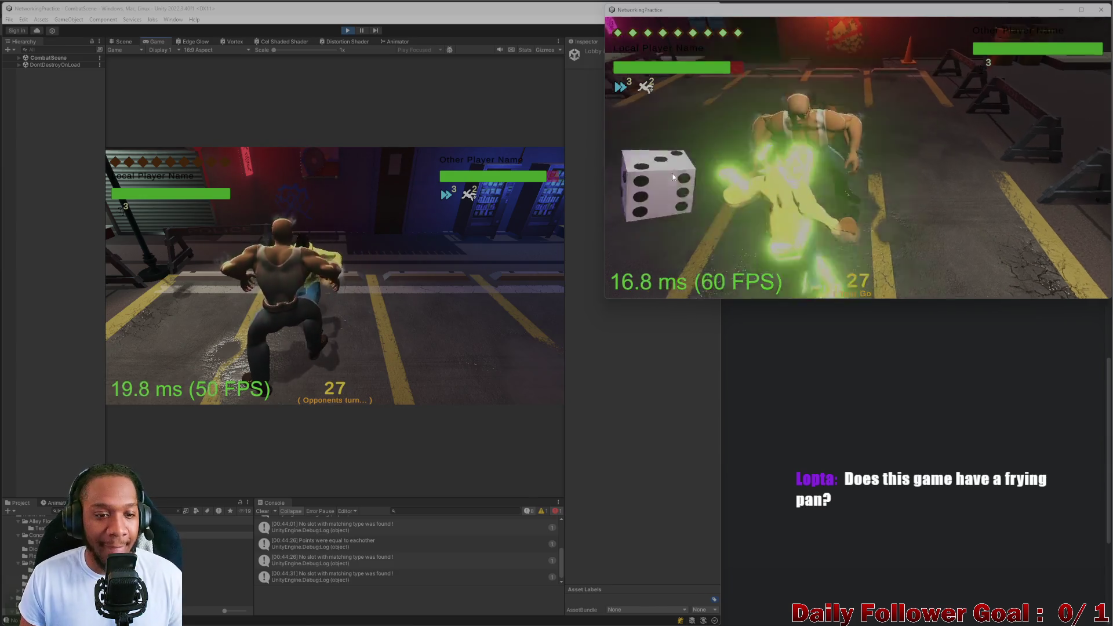
Punch The Brawn with the second player's fighter
click(671, 241)
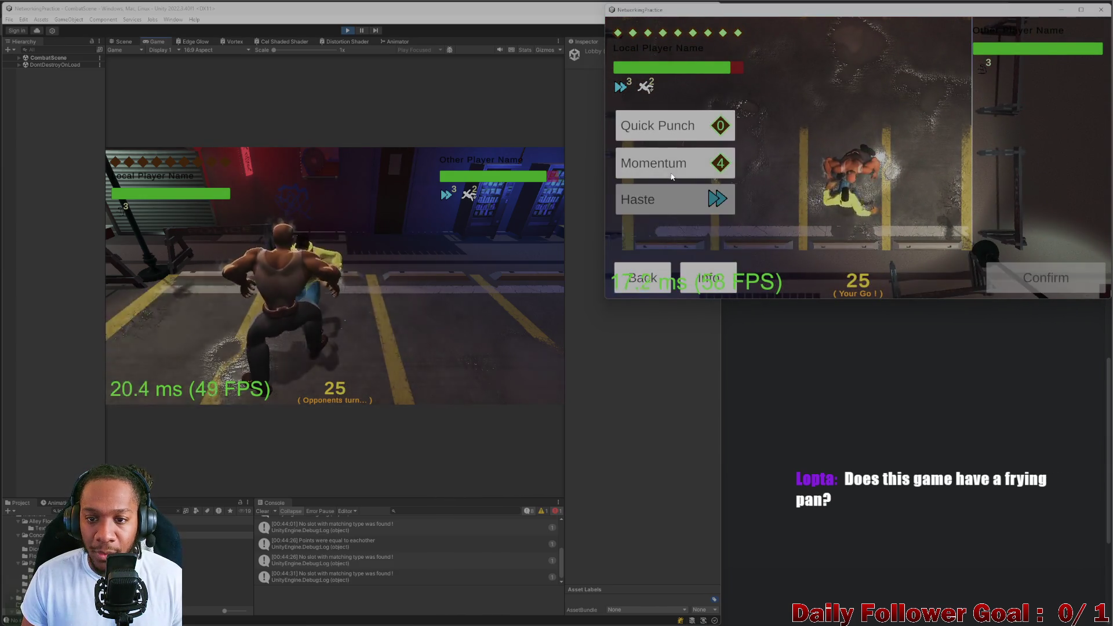
click(1003, 282)
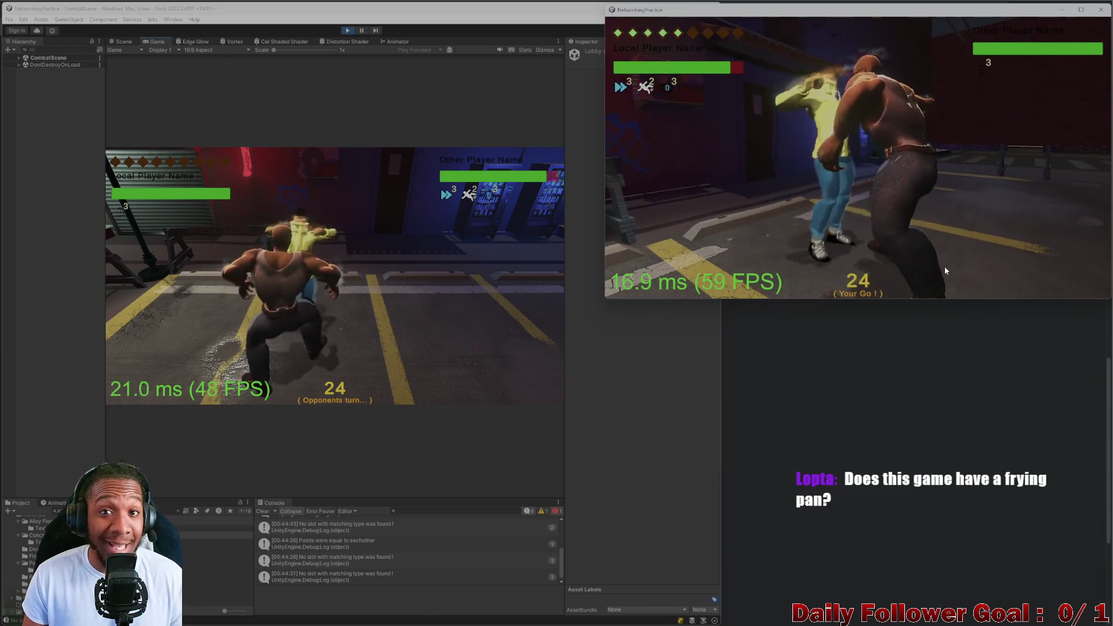
Plan a move for the Speedster, re-picking the destination tile before confirming it
click(674, 209)
click(845, 206)
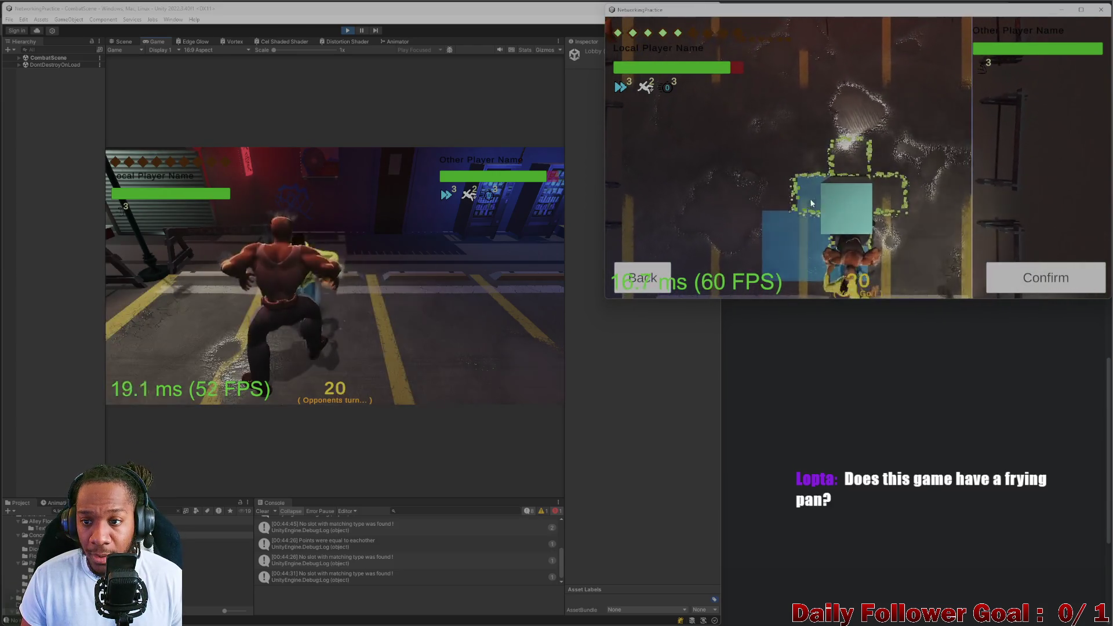
click(659, 277)
click(675, 212)
click(825, 161)
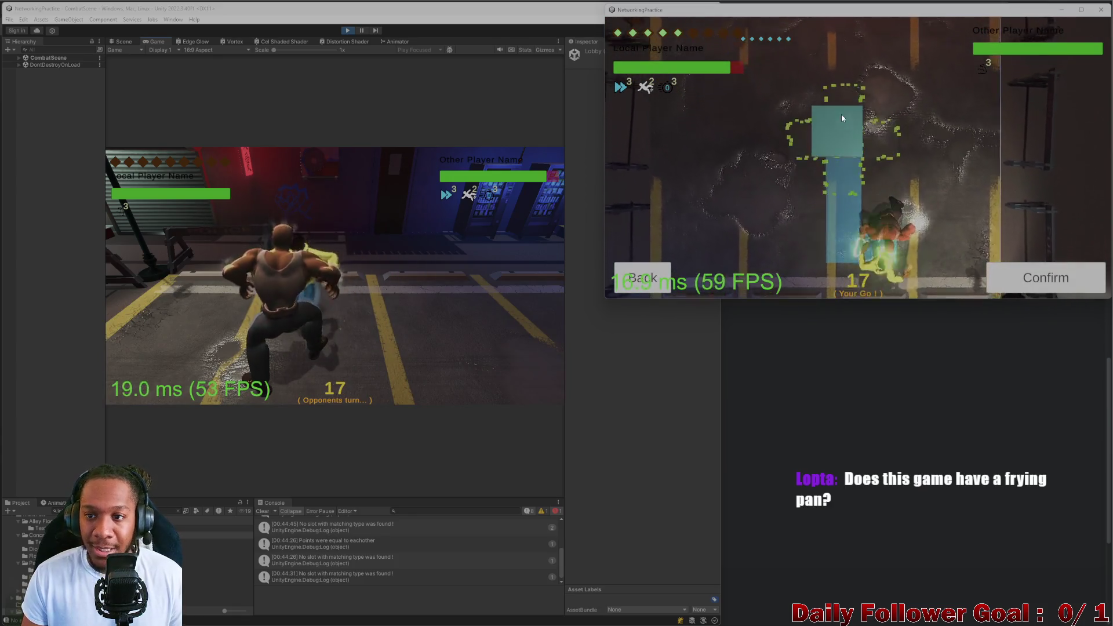
click(841, 115)
click(1035, 278)
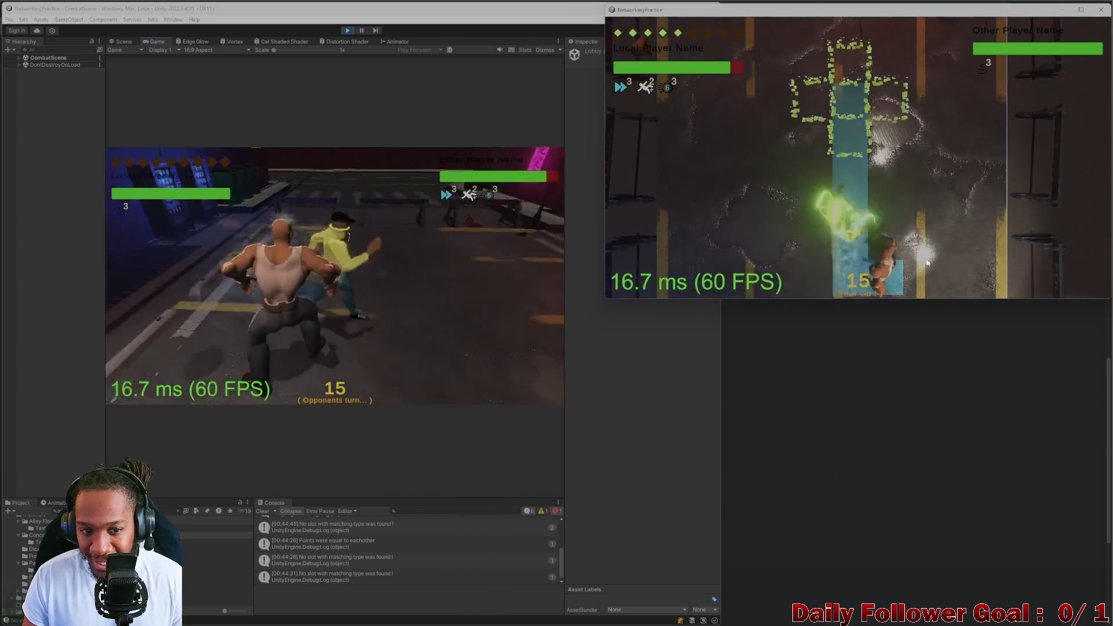
Move the Speedster onto another tile along the green path and end the turn
click(685, 210)
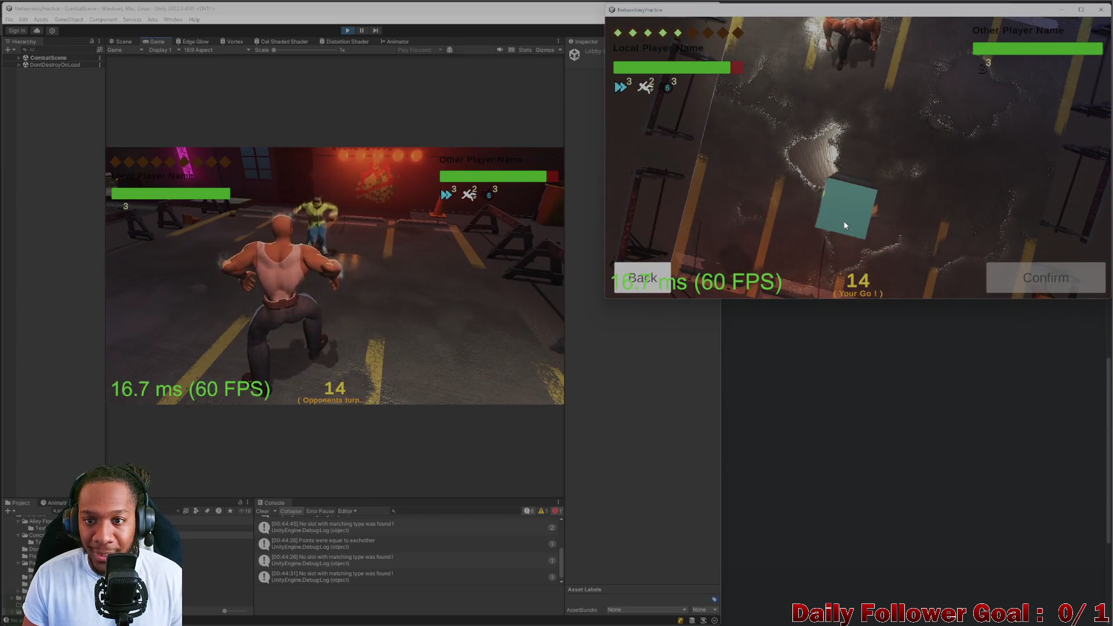
click(907, 198)
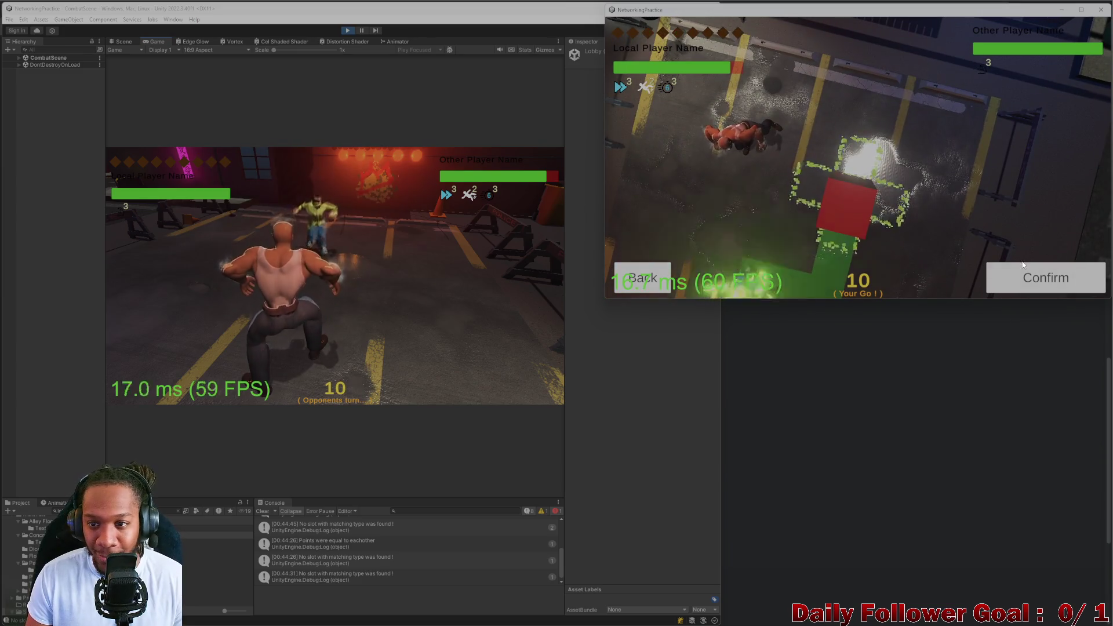
click(1029, 272)
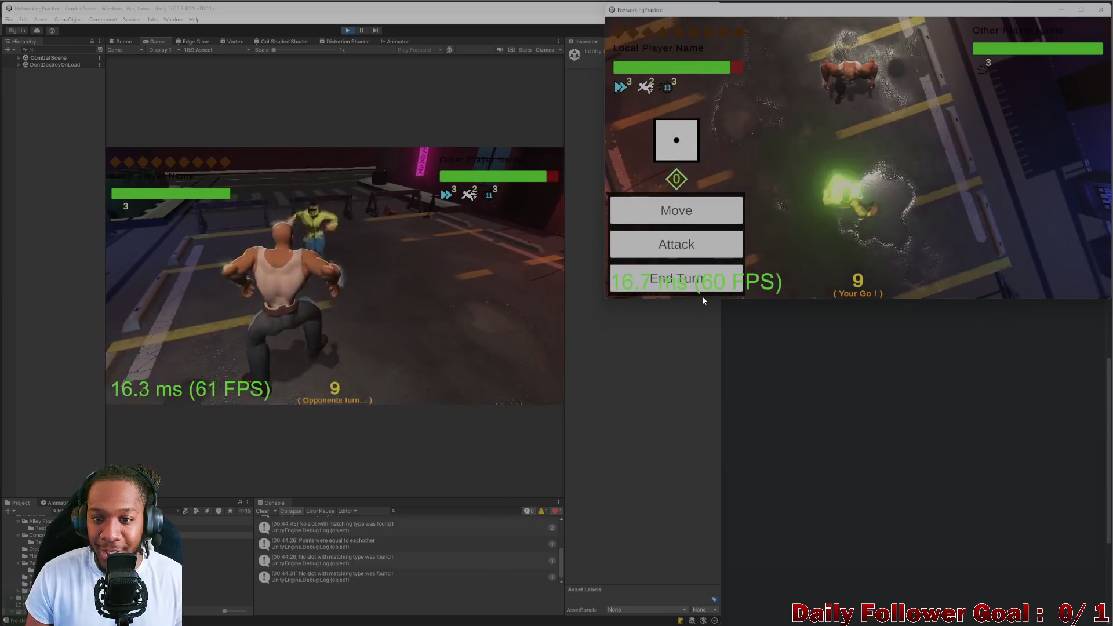
click(674, 278)
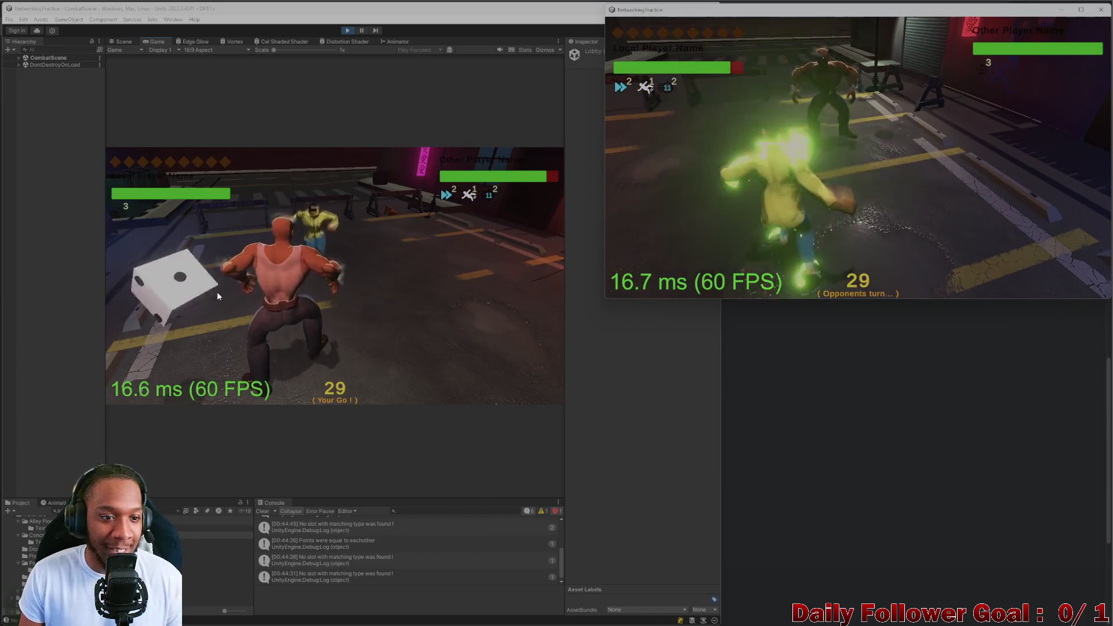
Move The Brawn to a tile beside the Speedster in the editor's game
click(165, 283)
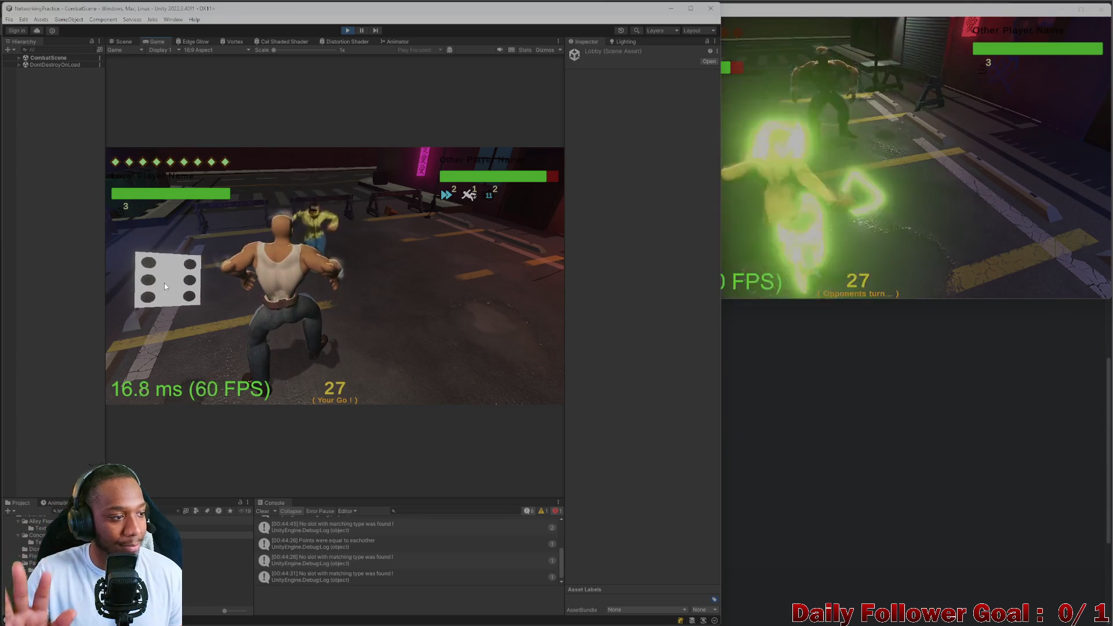
click(222, 323)
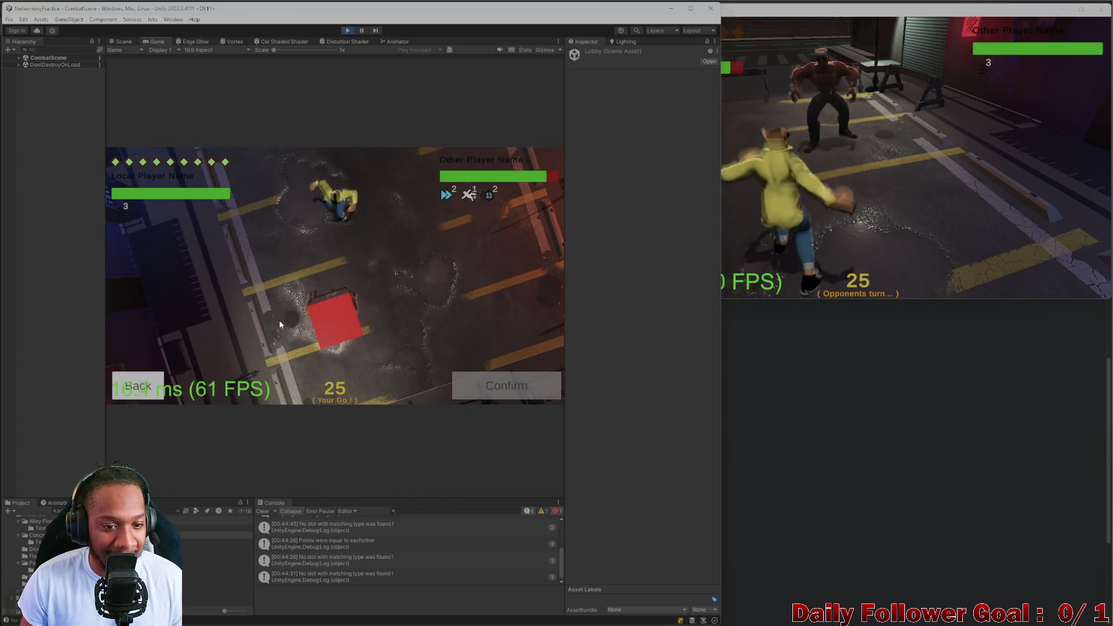
click(337, 299)
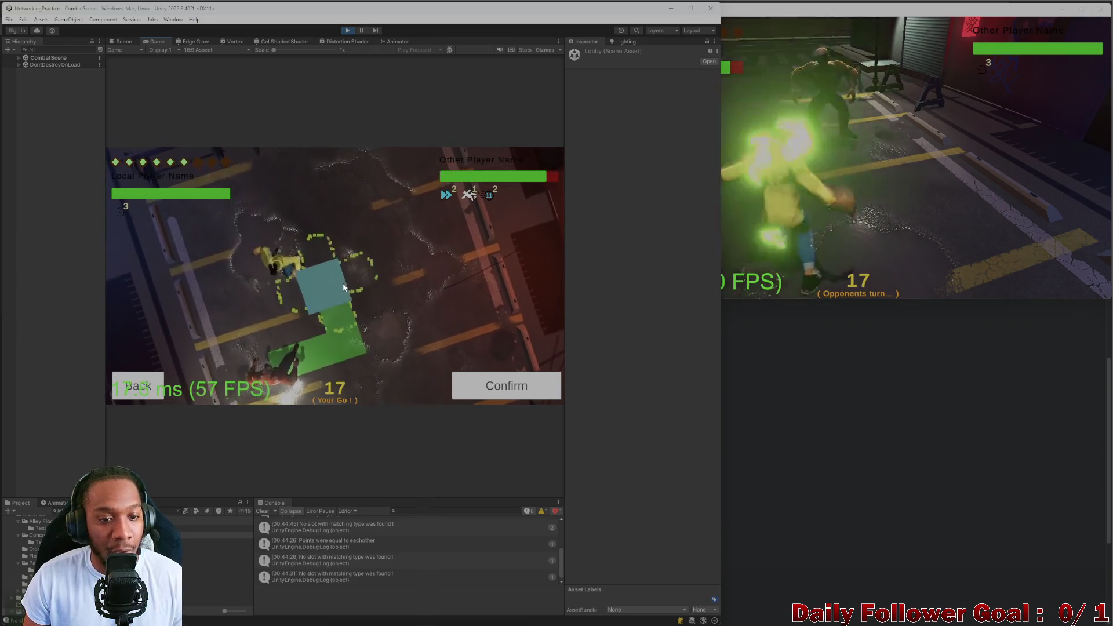
click(494, 375)
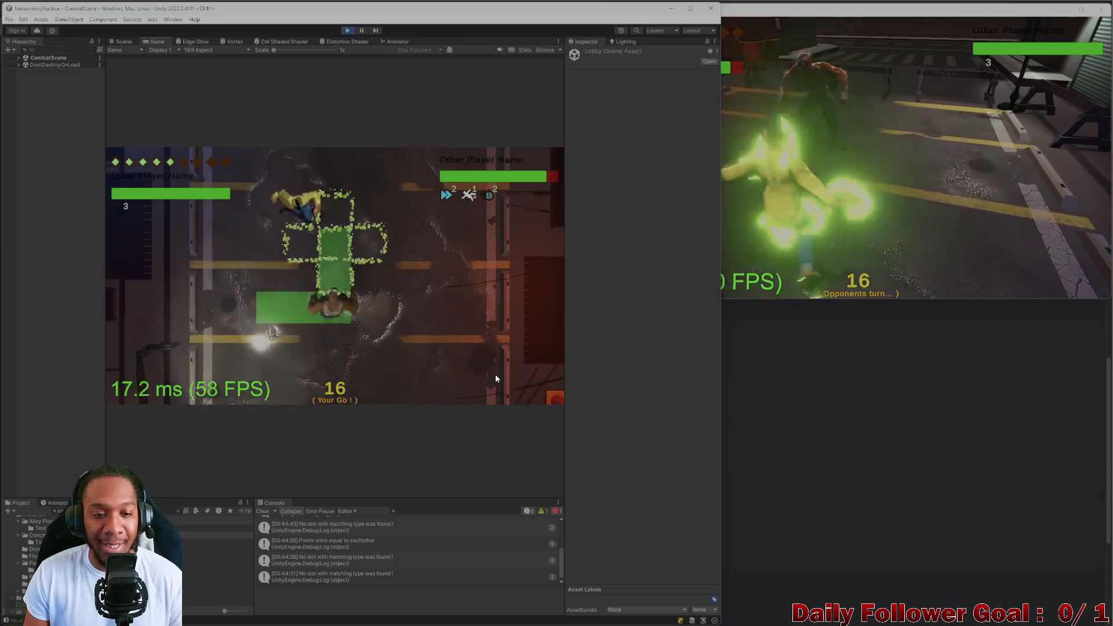
Attack the Speedster with a skill for 20 damage
click(172, 352)
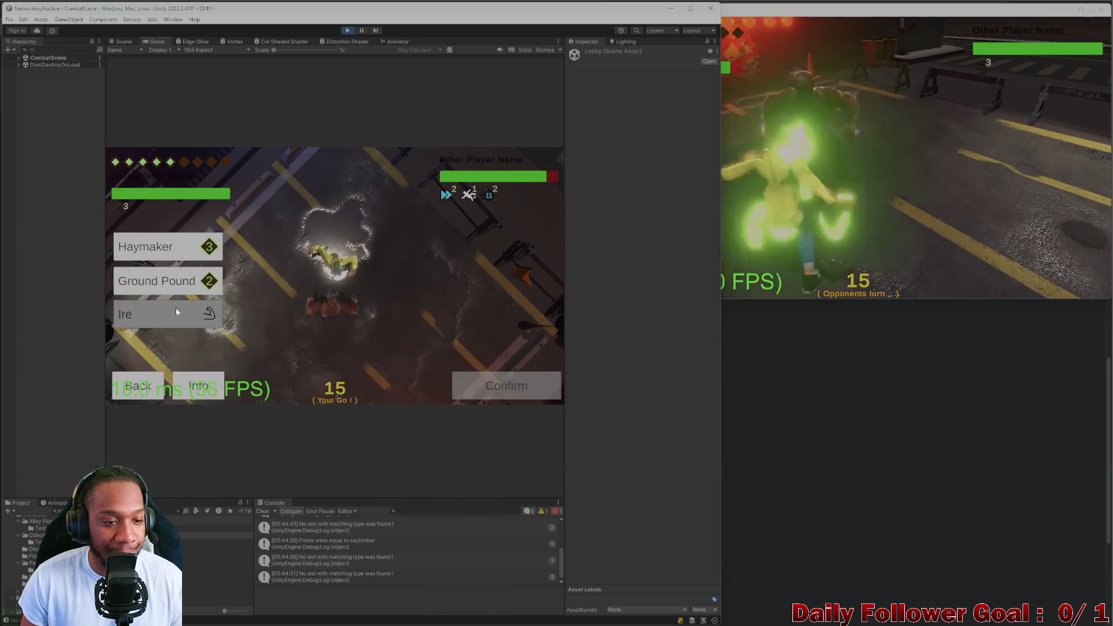
click(166, 281)
click(506, 385)
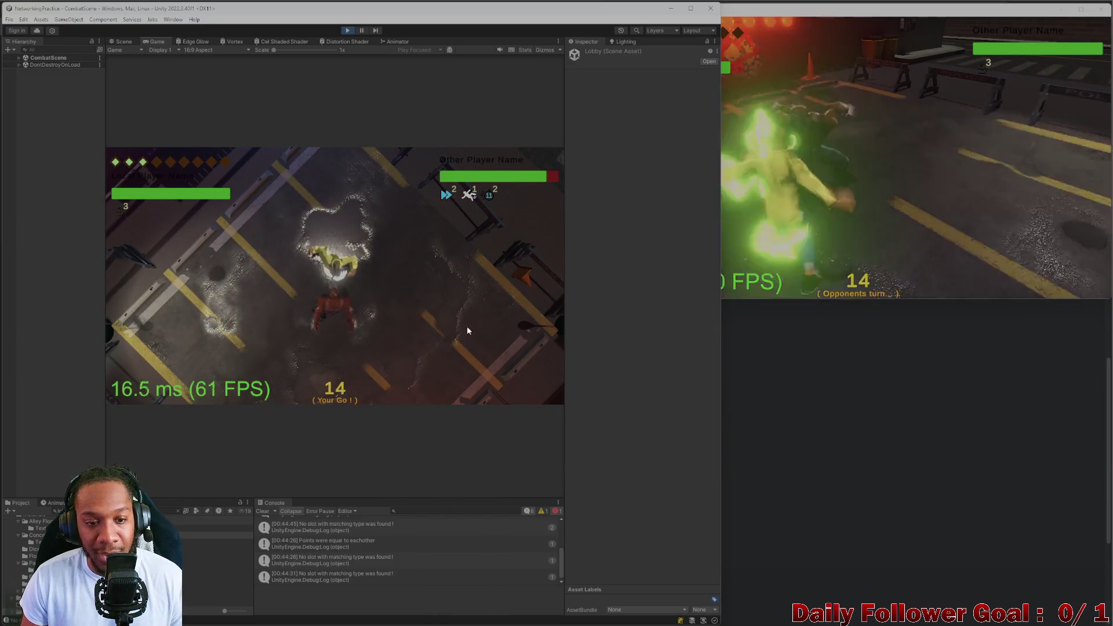
click(930, 233)
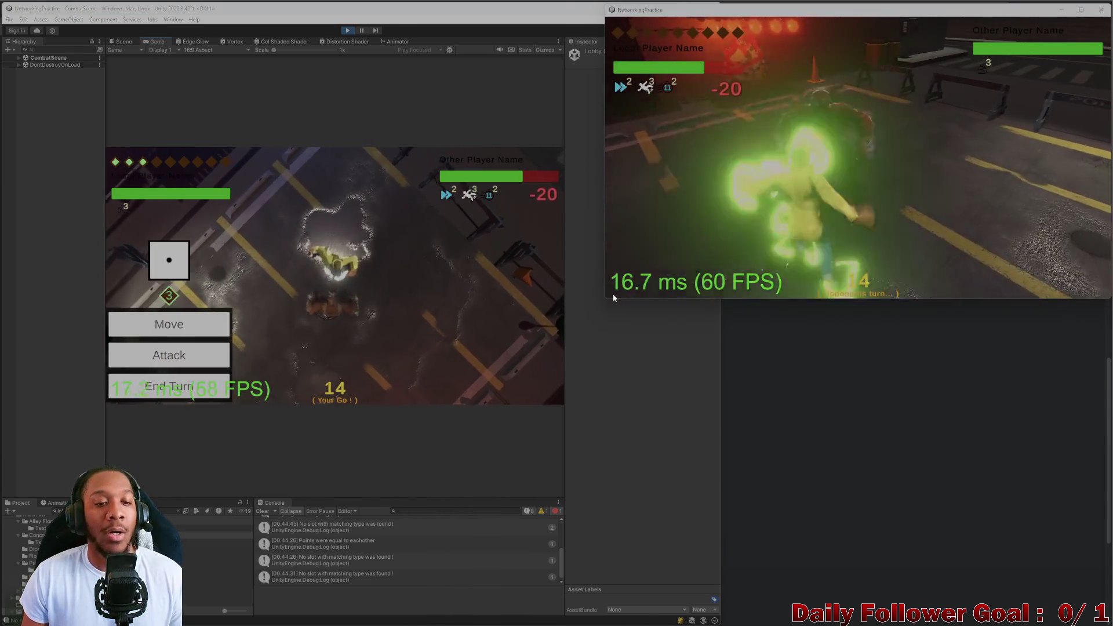
Land a Haymaker on the Speedster for 25 damage, then end the turn
click(221, 357)
click(174, 356)
click(166, 280)
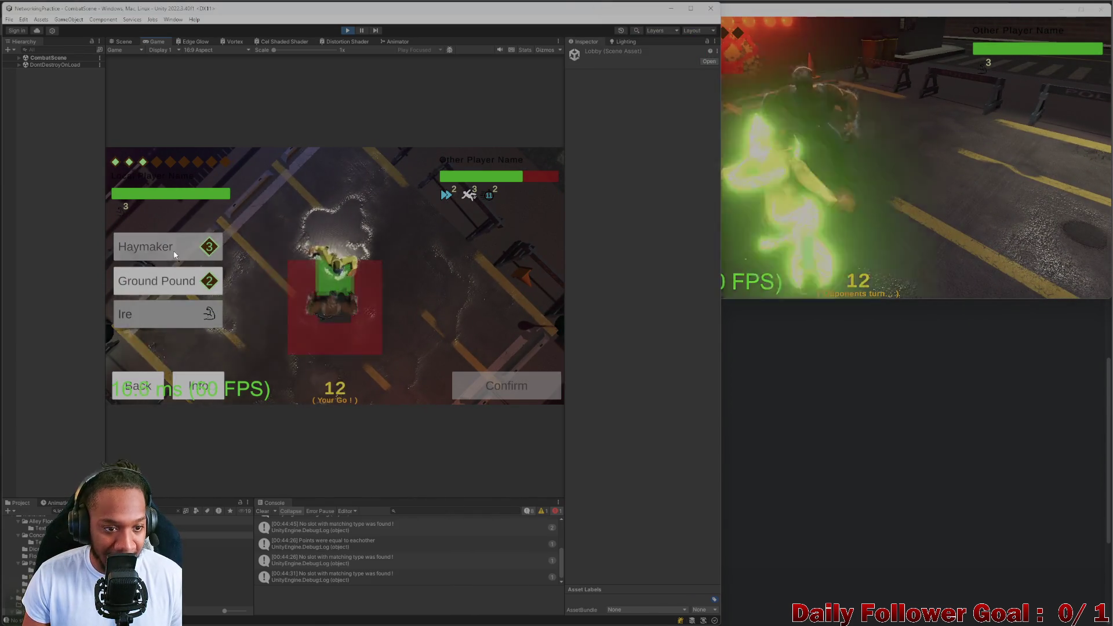
click(468, 386)
click(915, 209)
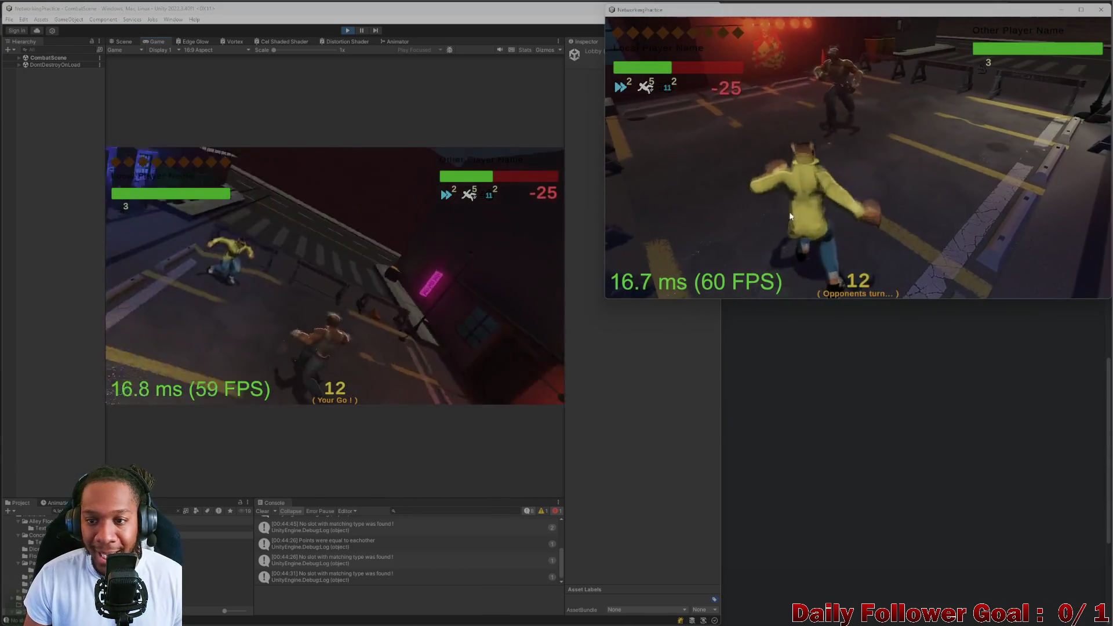
click(169, 386)
click(661, 157)
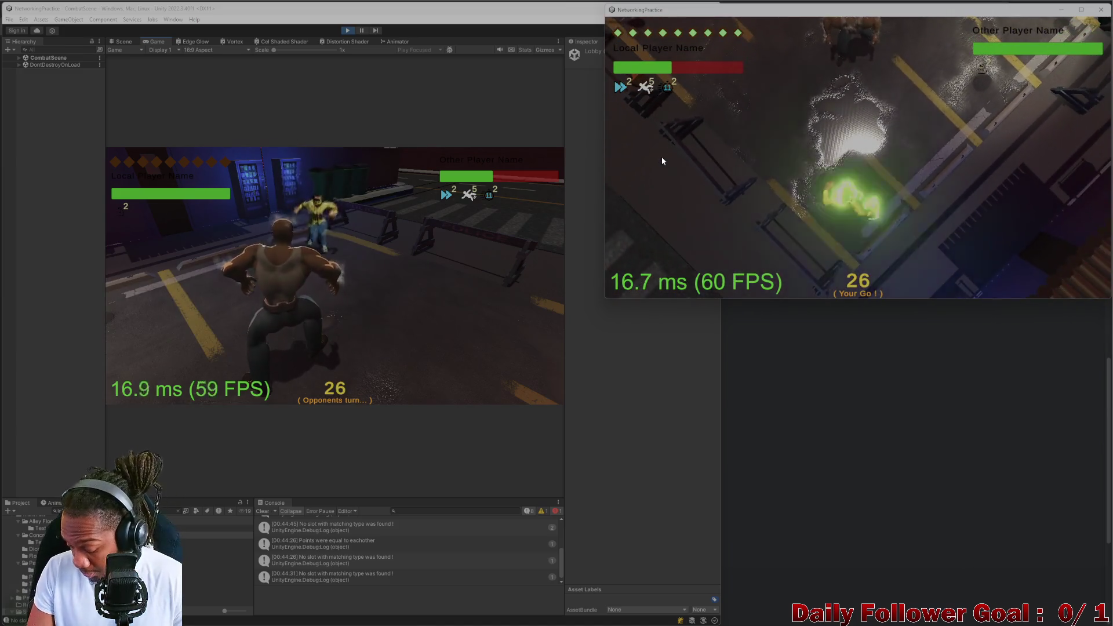
Move the Speedster onto the first tile of a path toward the opponent
click(712, 212)
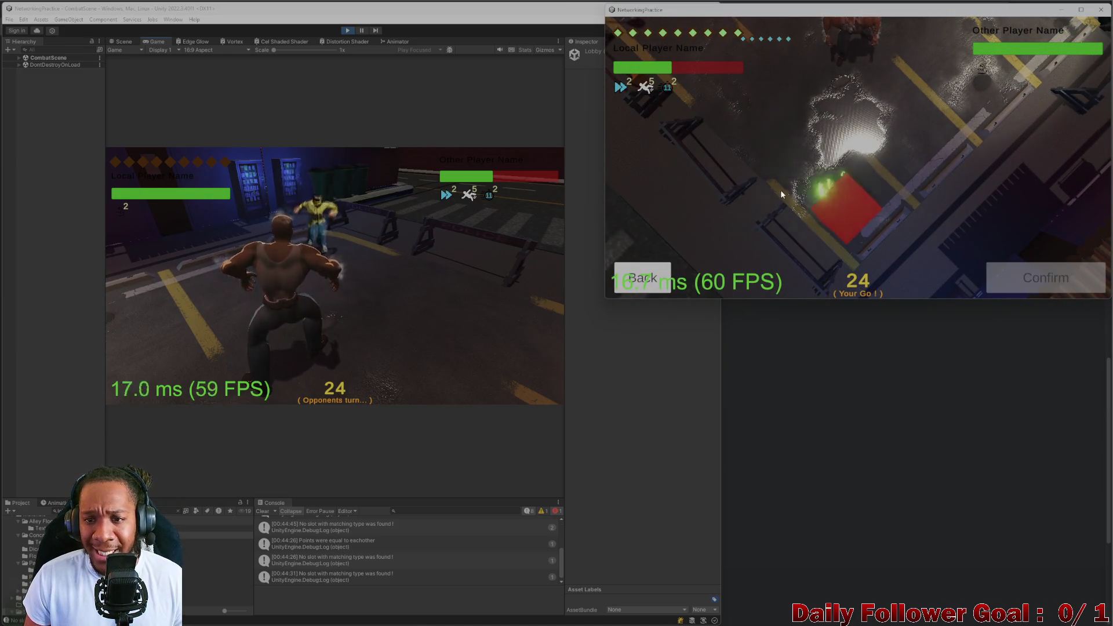
click(840, 183)
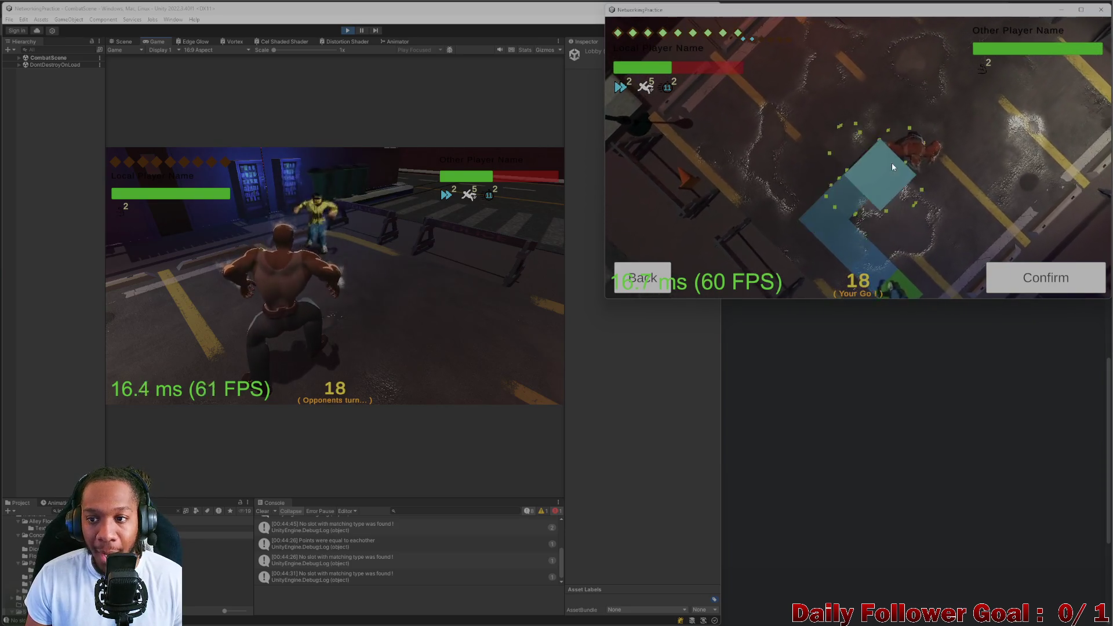
click(1026, 280)
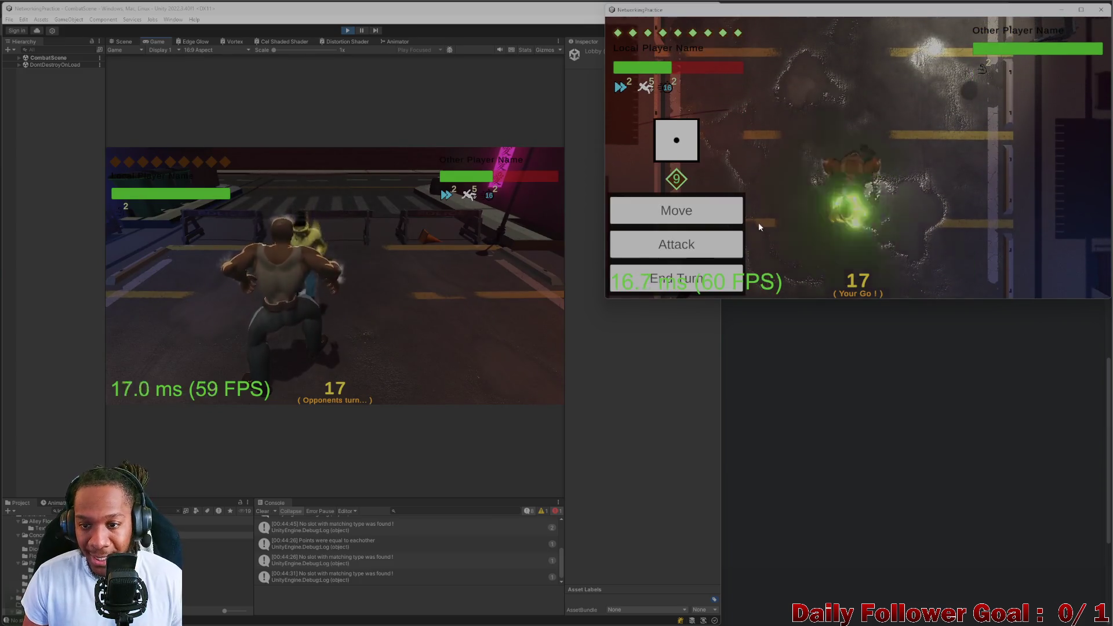
Extend the path over several tiles next to the opponent and confirm it
click(676, 212)
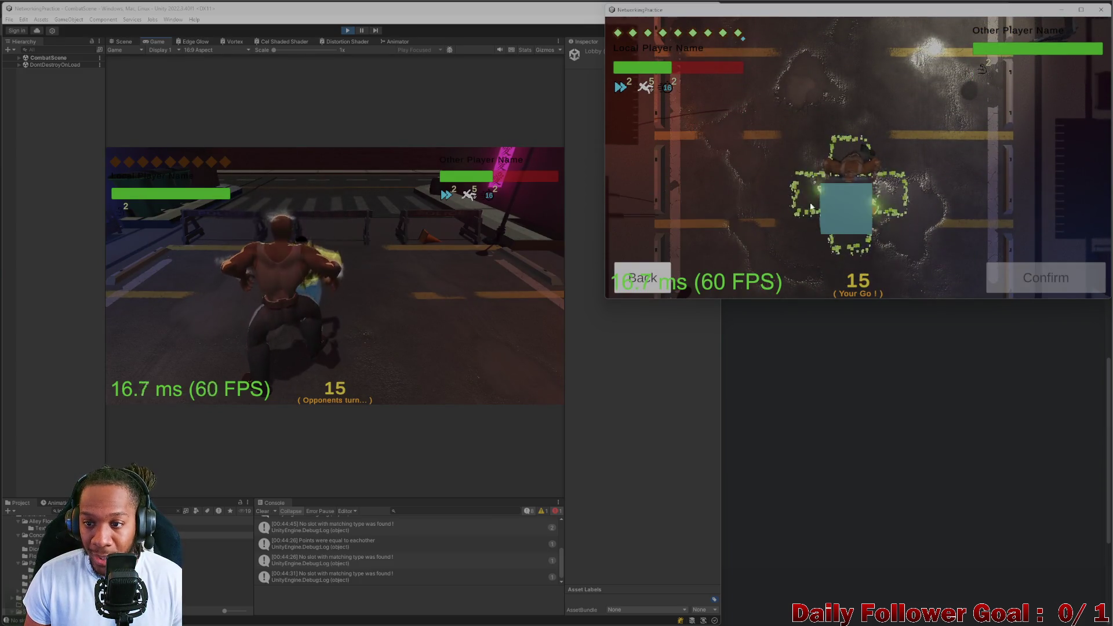
click(854, 214)
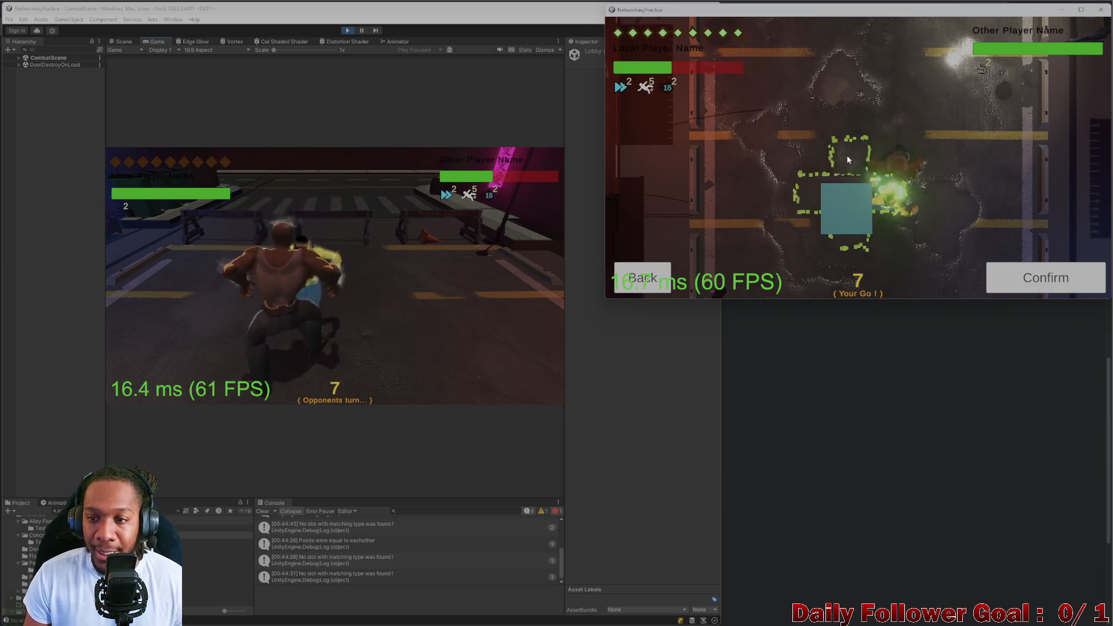
click(850, 215)
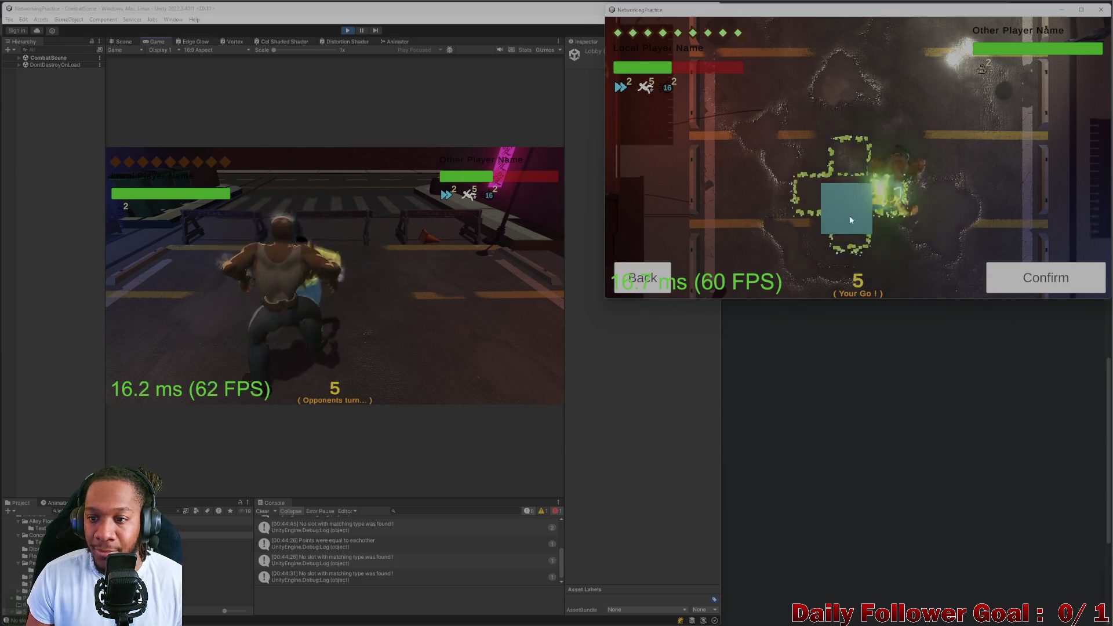
click(849, 142)
click(833, 236)
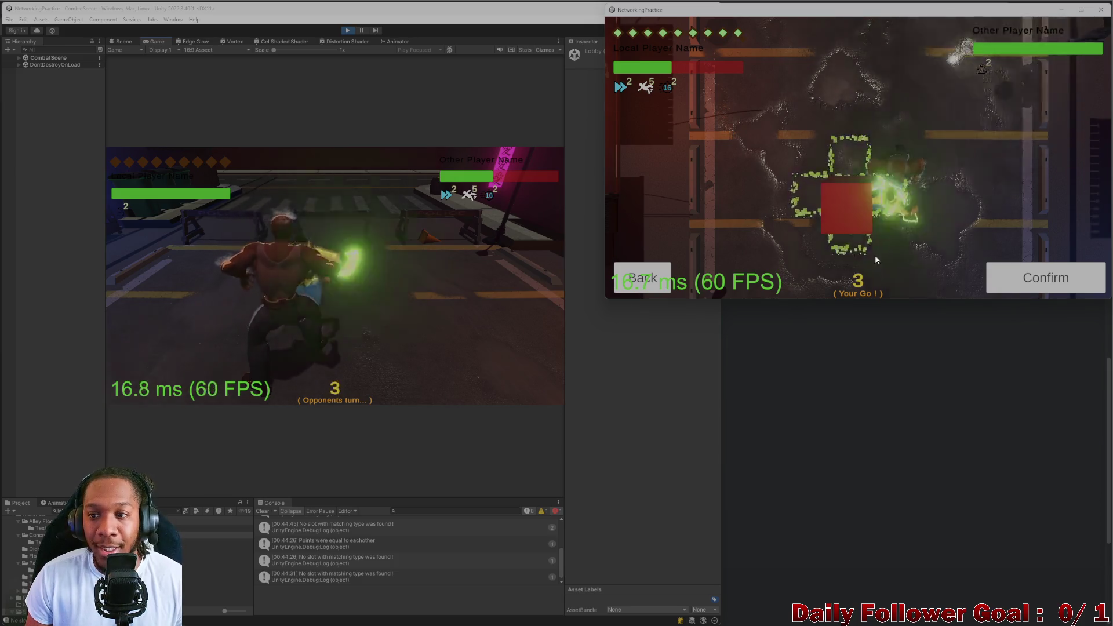
click(1044, 278)
Walk two more tiles until no moves remain, then end the Speedster's turn
click(649, 219)
click(847, 204)
click(801, 137)
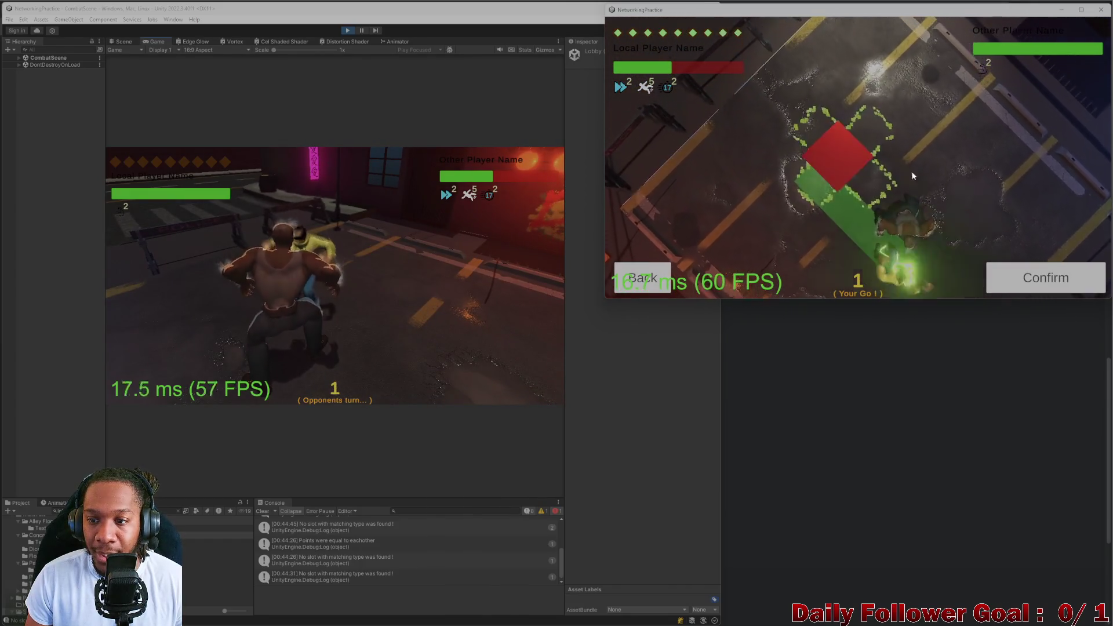
click(1030, 274)
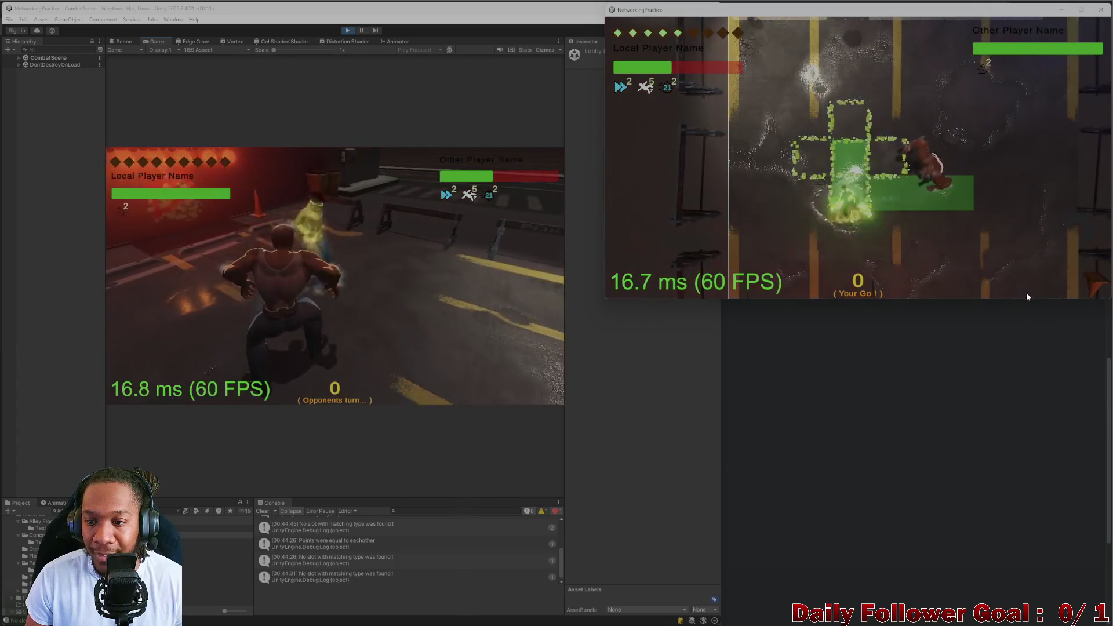
click(687, 280)
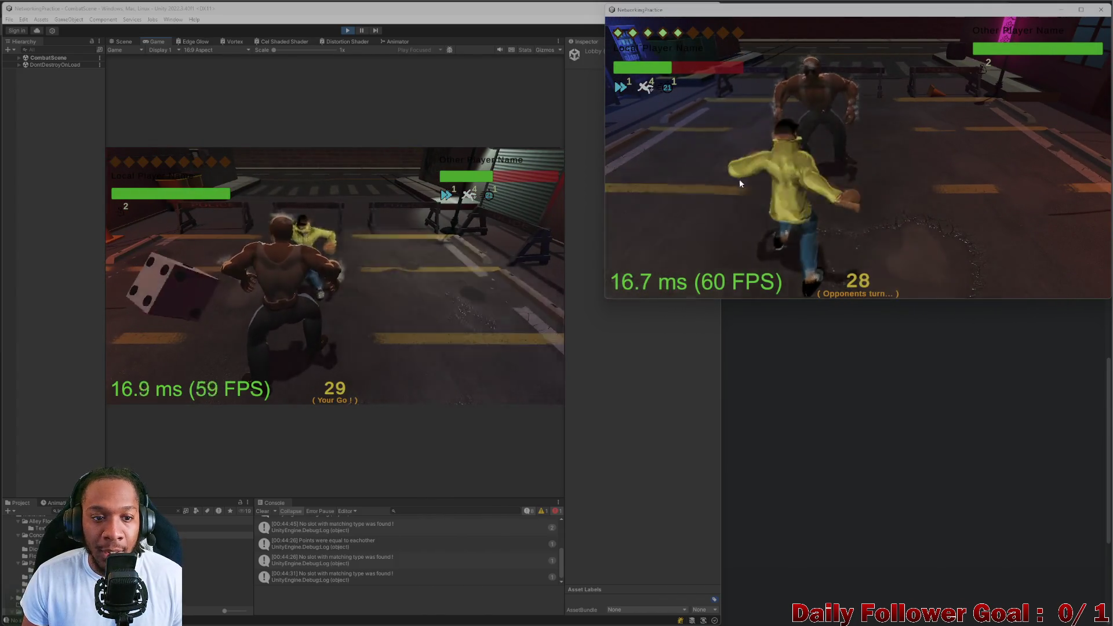
Move The Brawn up to the Speedster in the editor's game
click(192, 268)
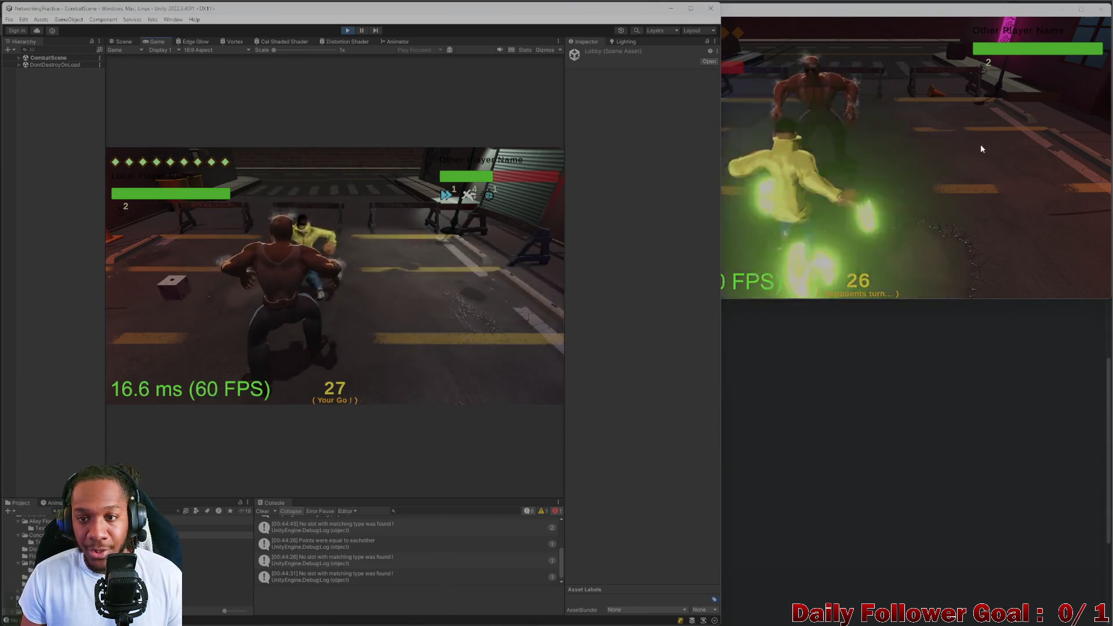
click(981, 143)
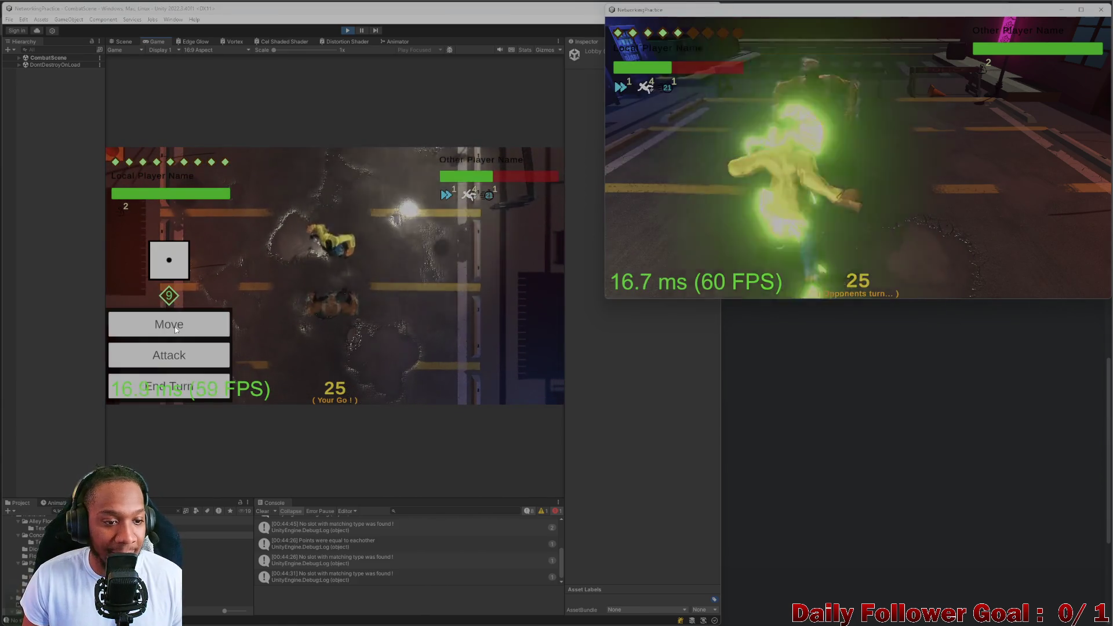
click(167, 323)
click(515, 396)
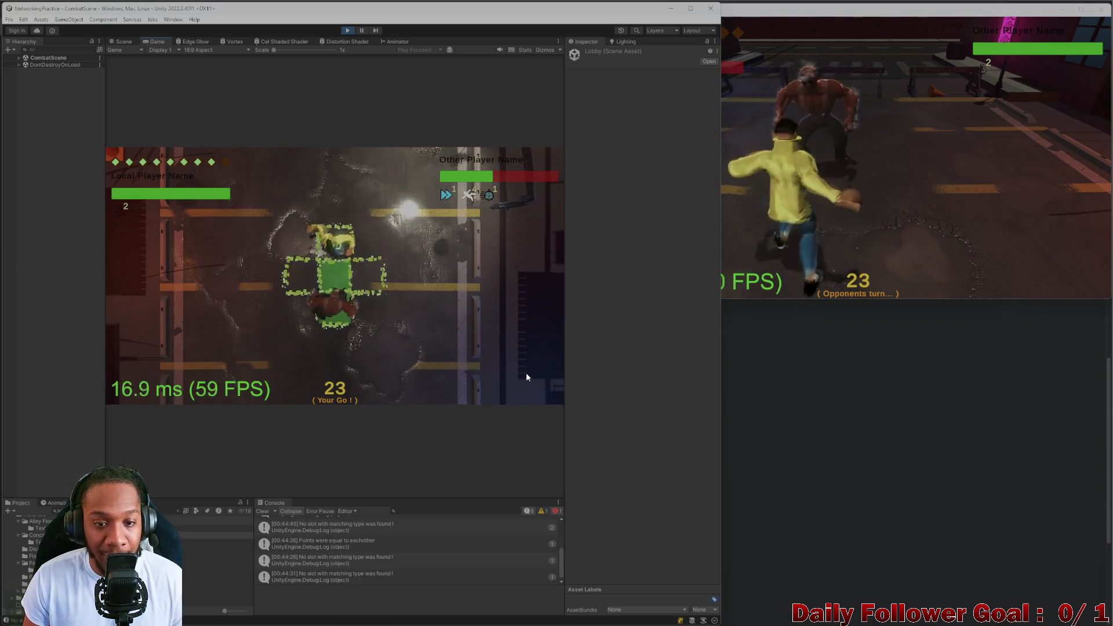
Land a 20-damage attack on the Speedster
click(145, 352)
click(162, 249)
click(509, 389)
click(833, 200)
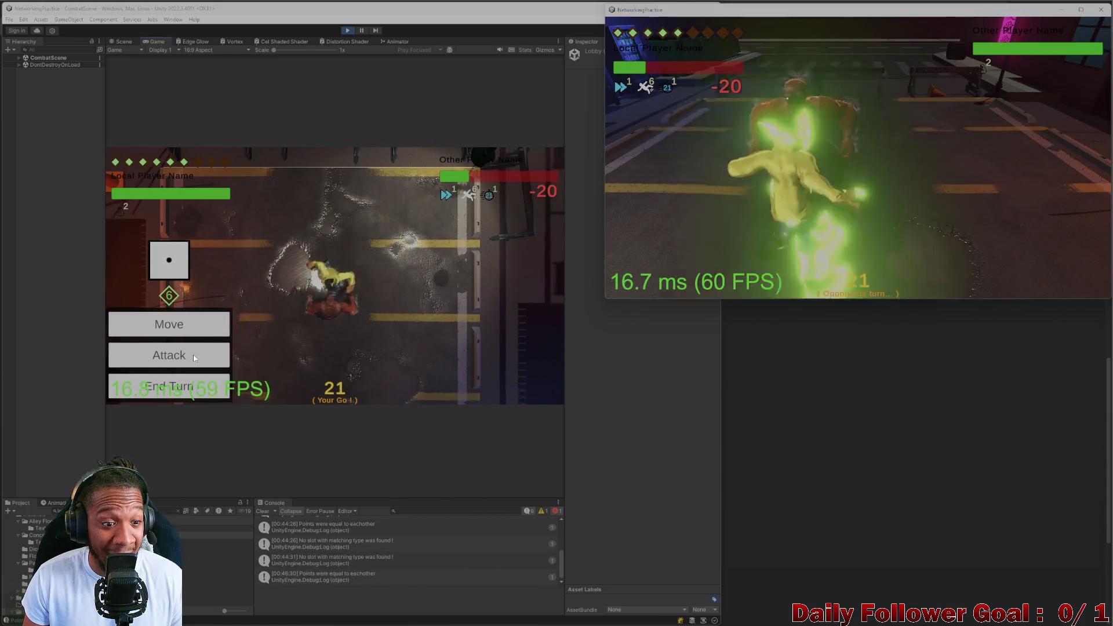
Aim and confirm another attack on the Speedster, then bring the build window forward
click(187, 353)
click(179, 315)
click(538, 383)
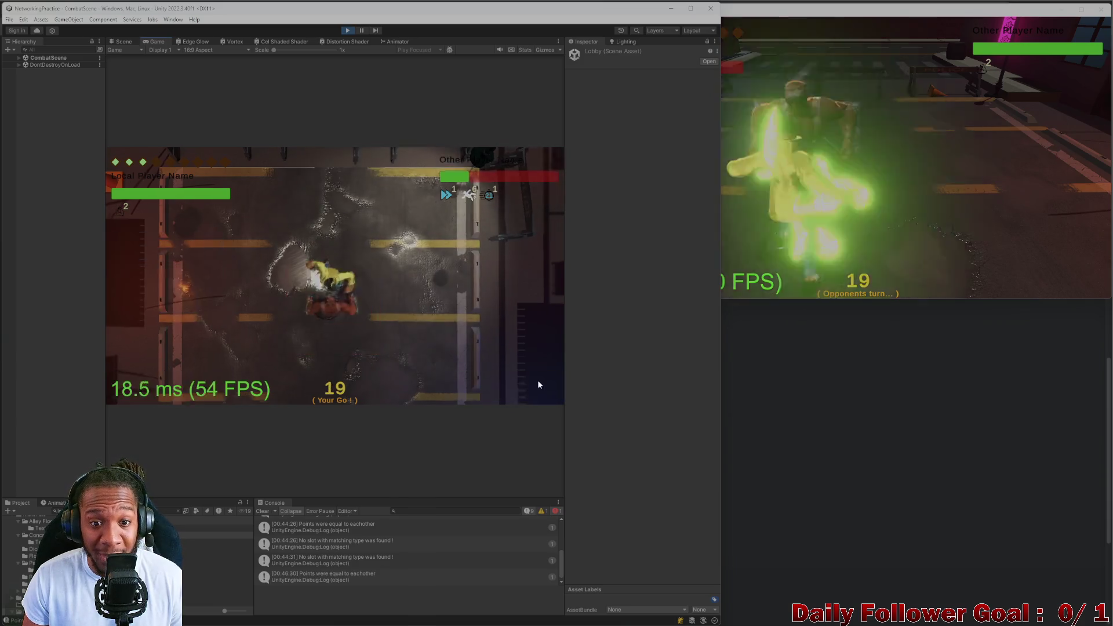
click(936, 197)
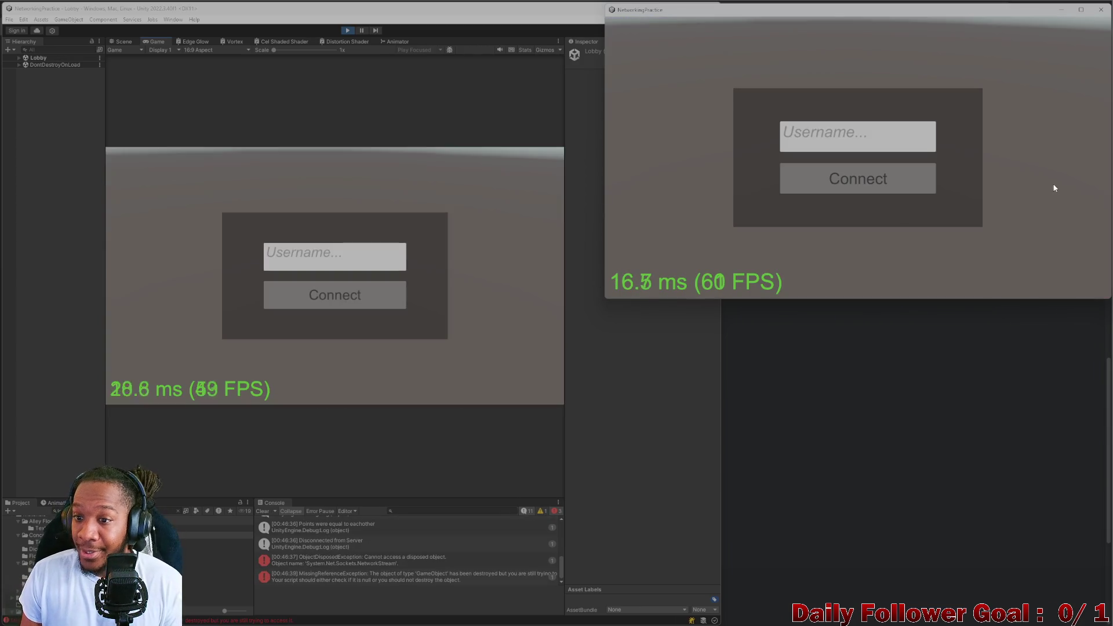
Close the standalone build, stop play mode and clear the Console messages
click(1100, 9)
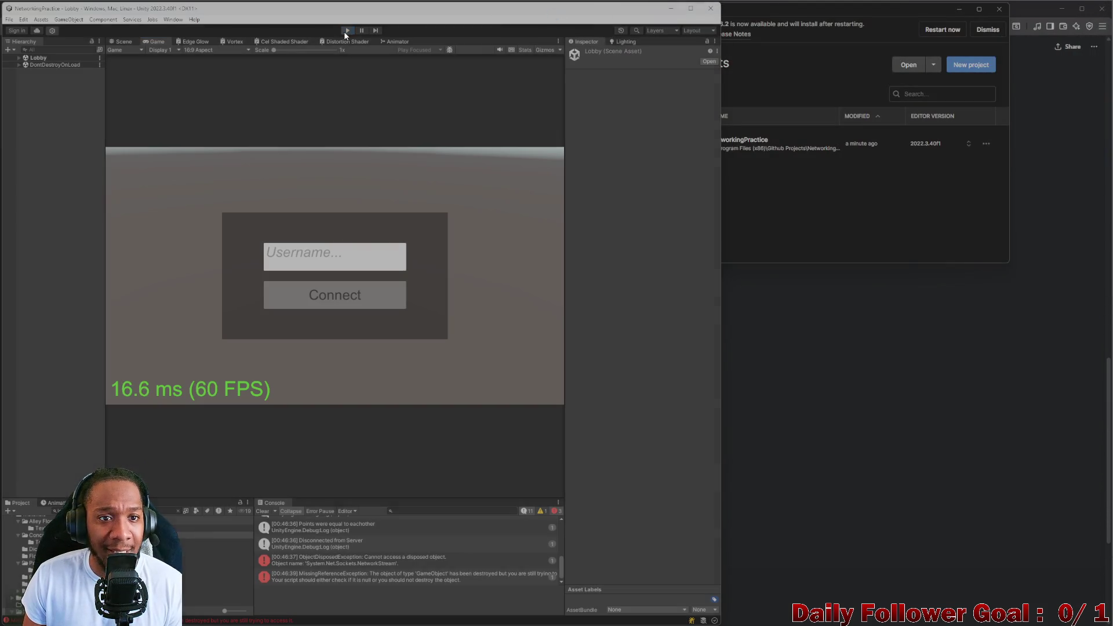
click(391, 23)
mouse_move(452, 9)
mouse_down()
mouse_move(508, 84)
mouse_move(508, 5)
mouse_up()
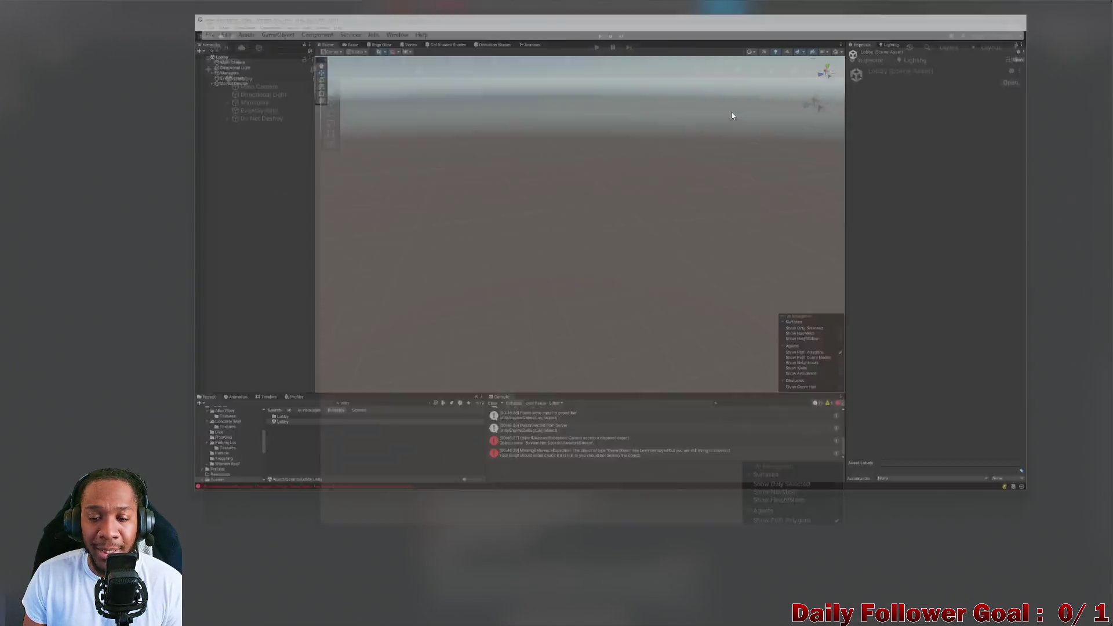
click(398, 513)
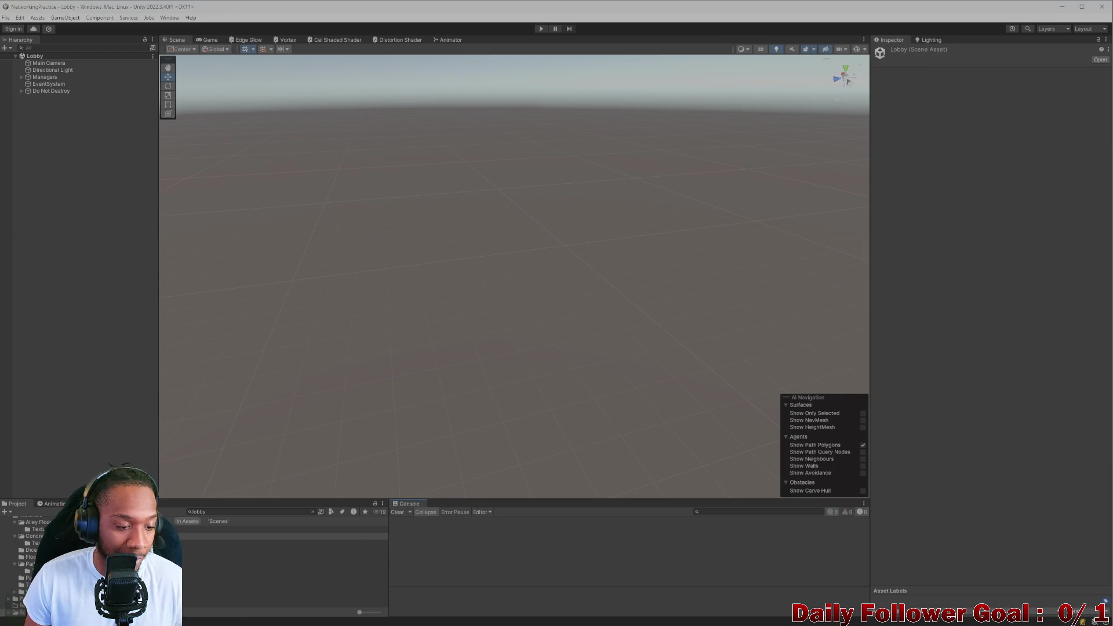
Search the Project for 'test' and open the Test scene asset
click(309, 512)
text(bo)
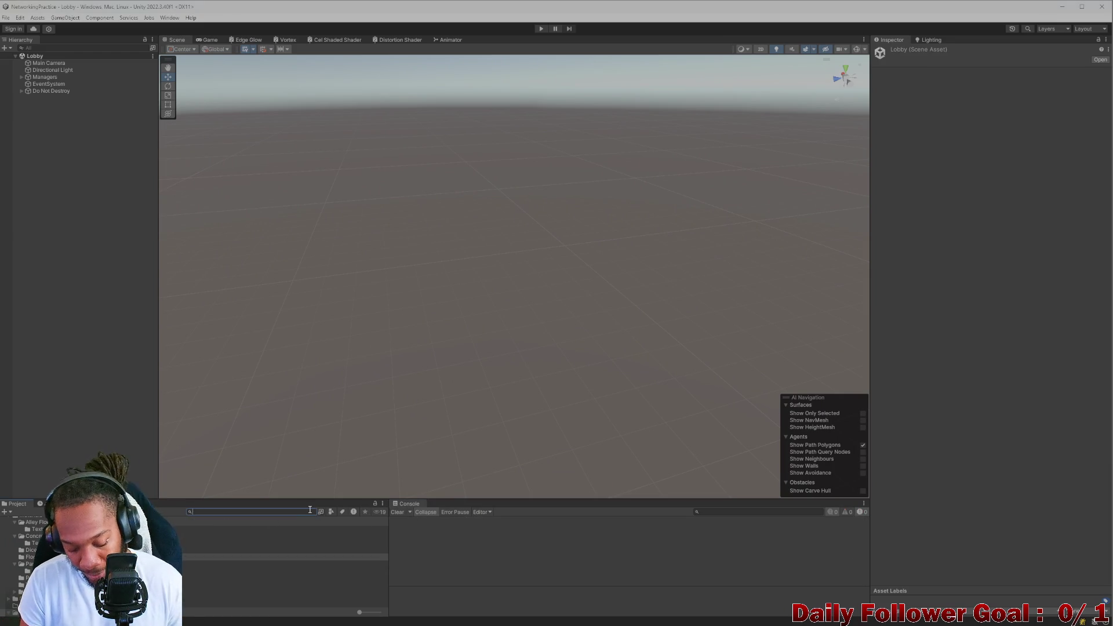
key(BackSpace)
key(BackSpace)
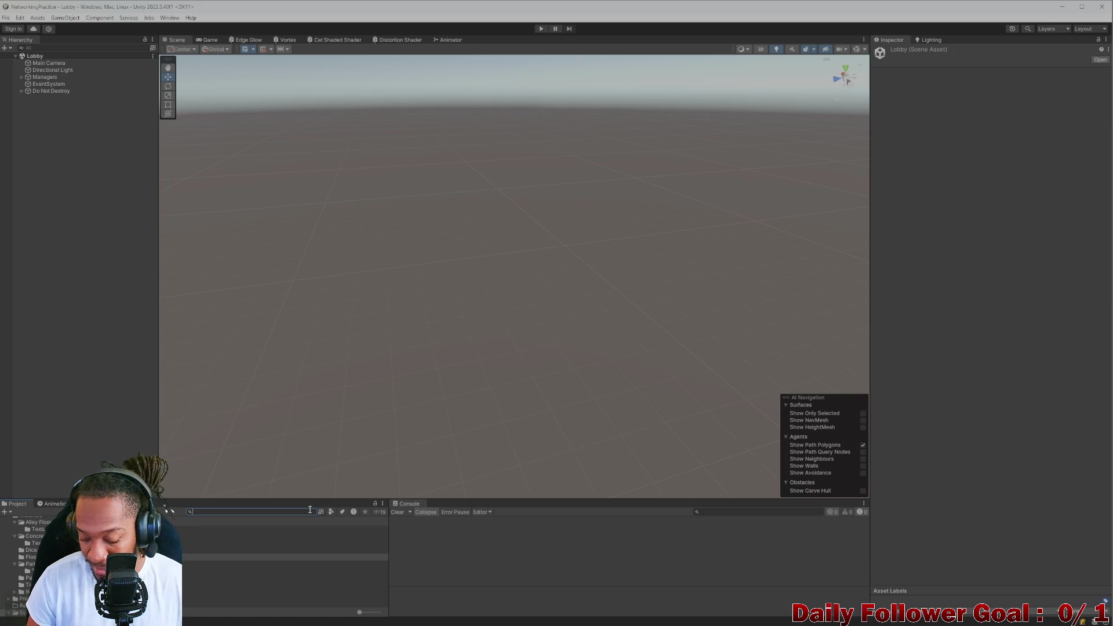
text(lob)
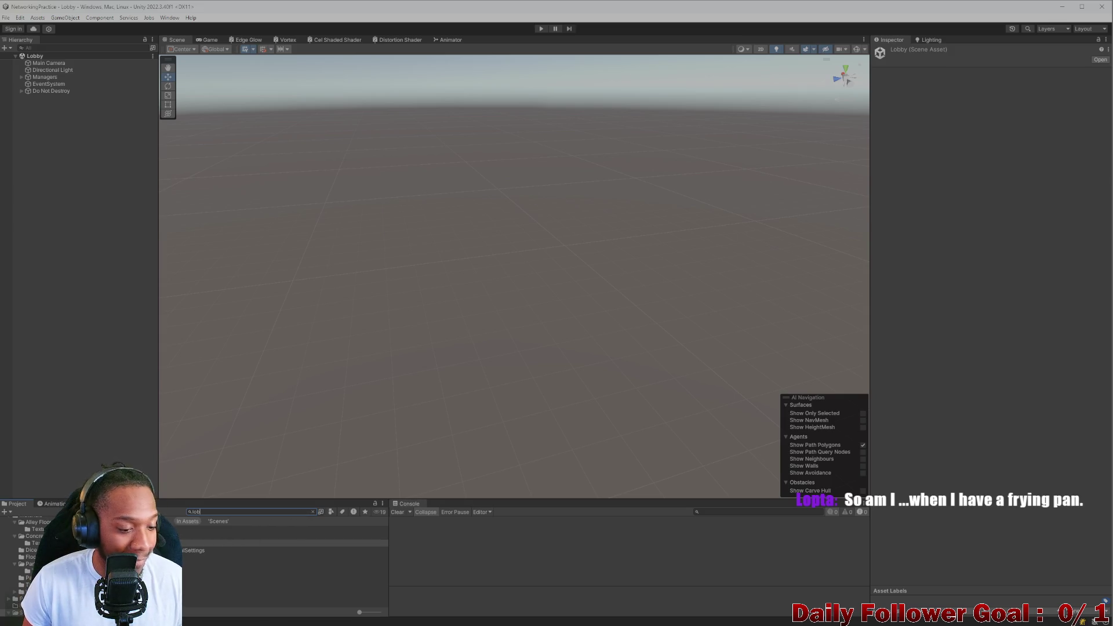
key(BackSpace)
key(BackSpace)
key(BackSpace)
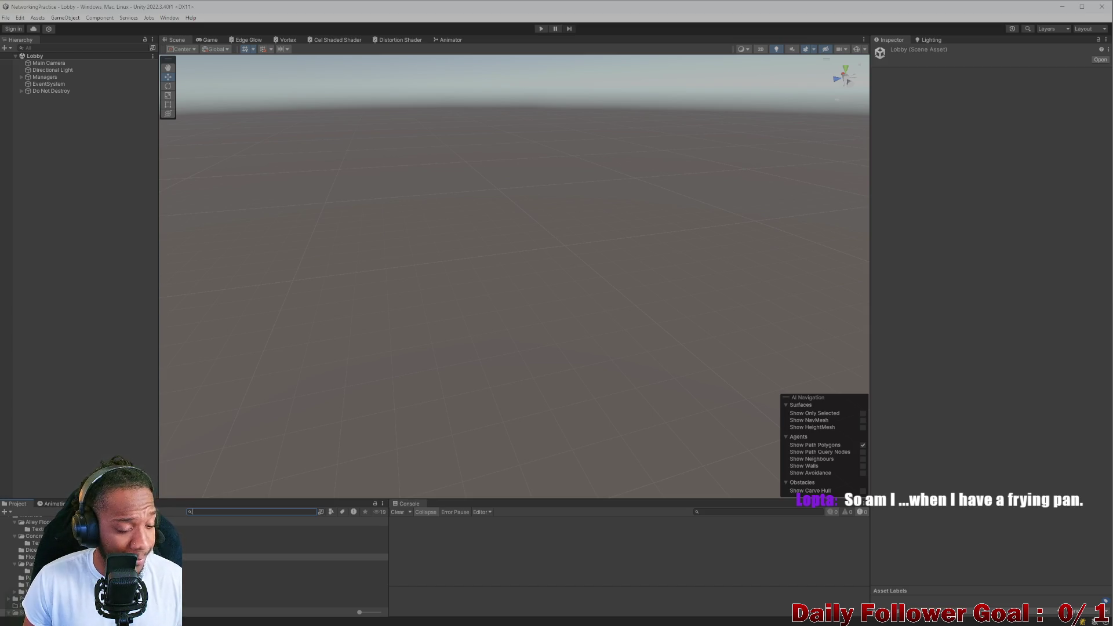
text(tests)
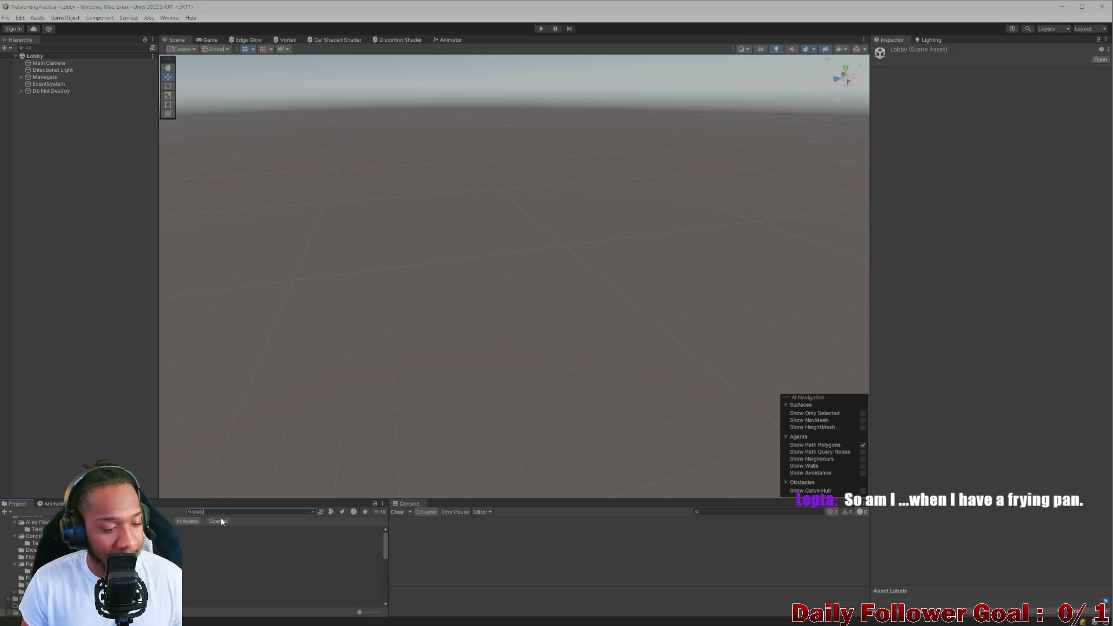
key(BackSpace)
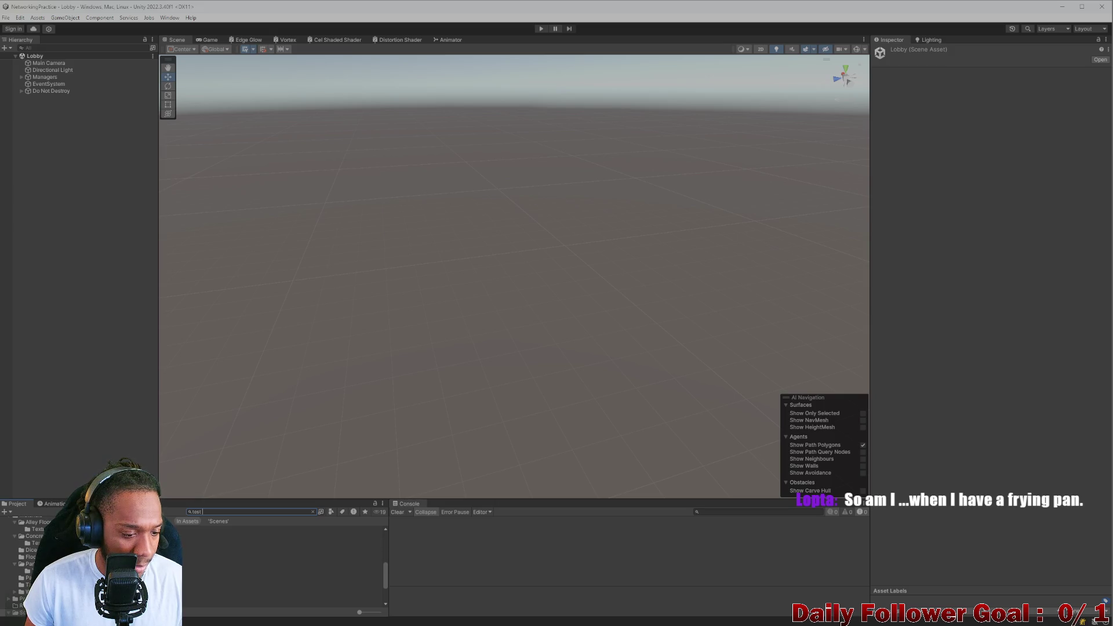
double_click(226, 550)
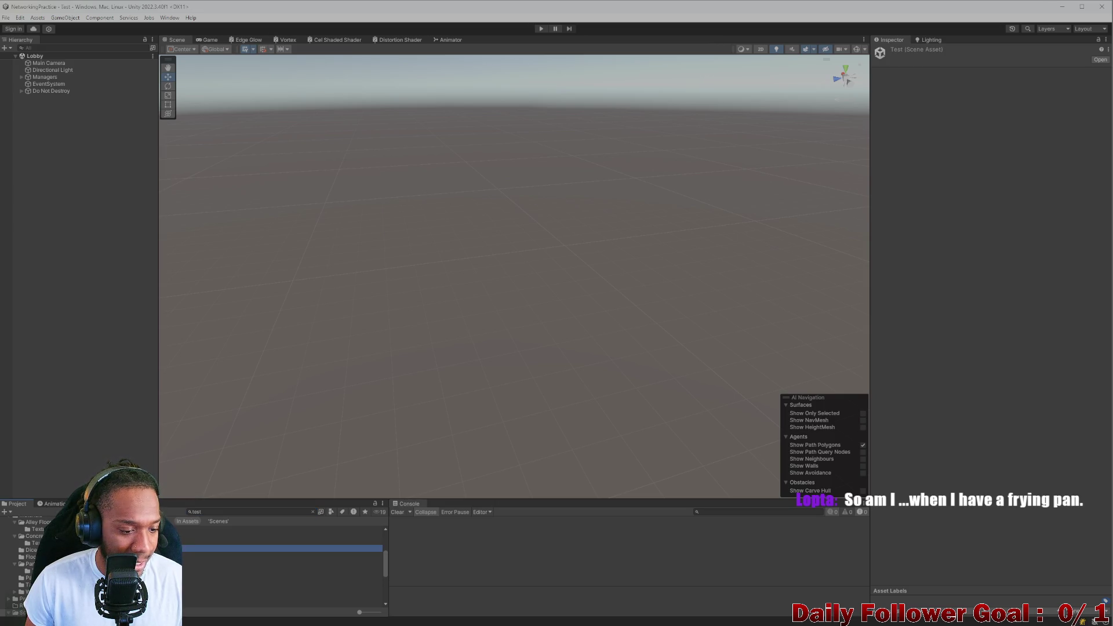
scroll(567, 320, up, 3)
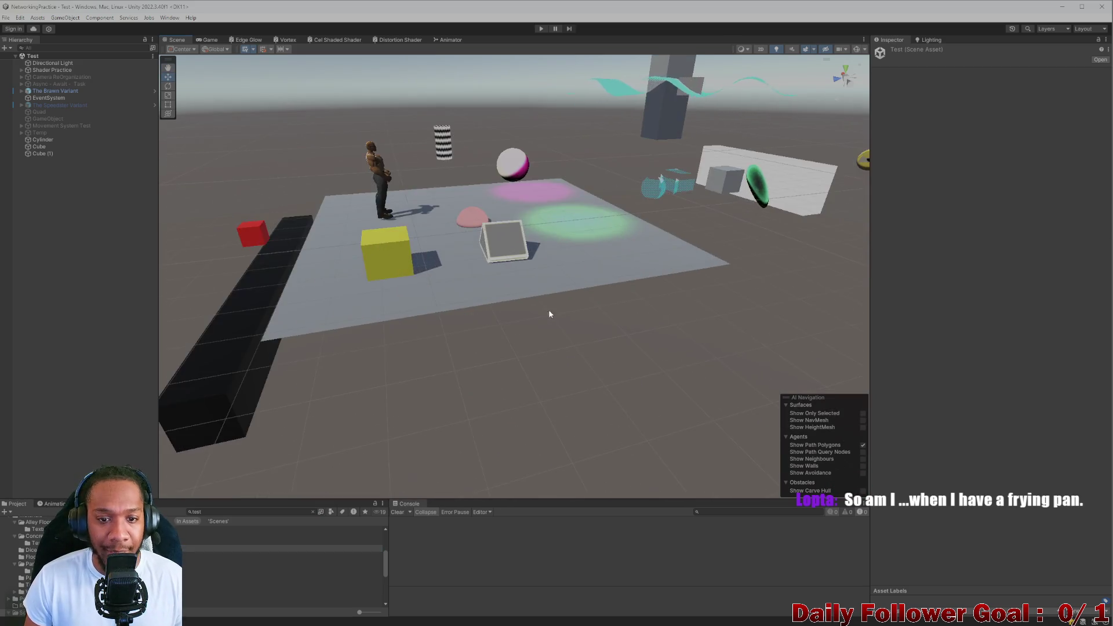
scroll(549, 310, up, 3)
scroll(364, 338, up, 2)
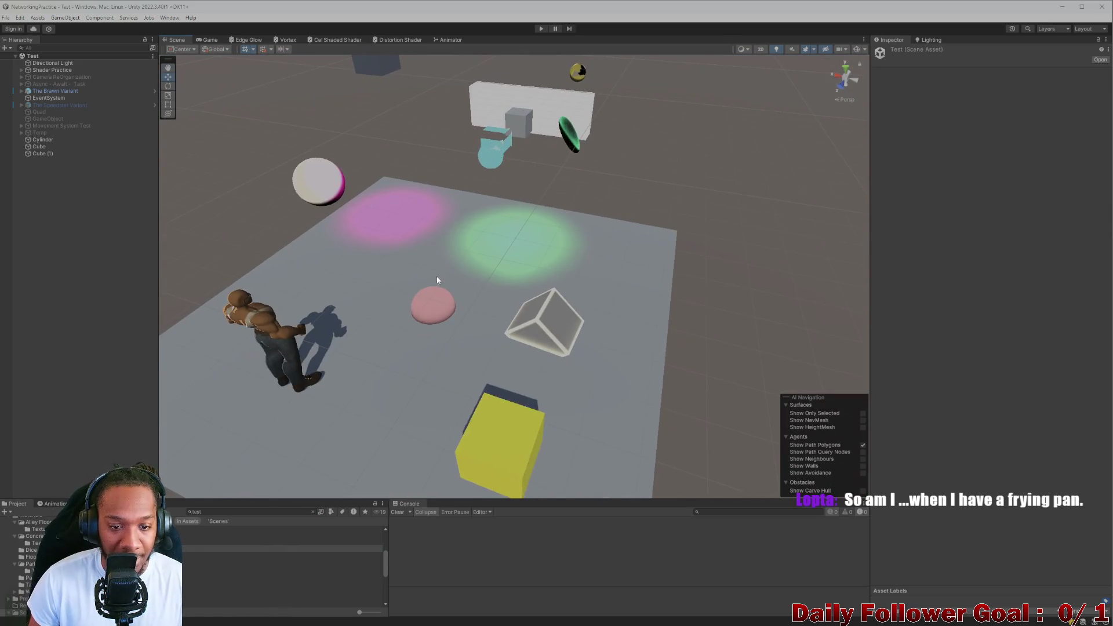
Orbit and centre the Scene view on the platform and character, then start play mode
drag(388, 283, 395, 140)
scroll(423, 231, down, 3)
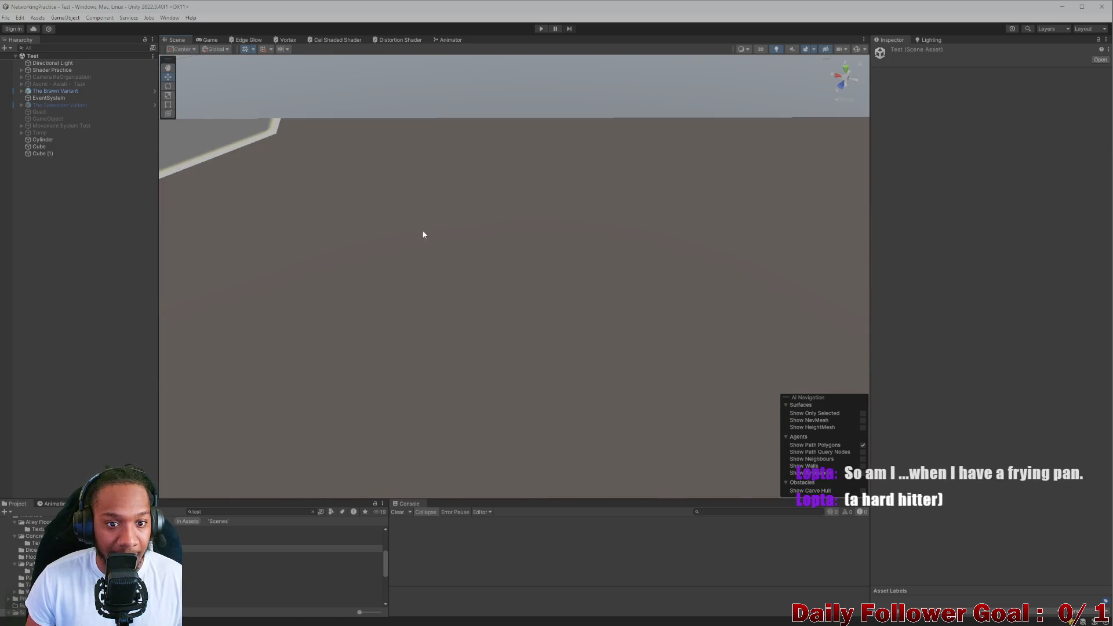
scroll(422, 262, down, 3)
scroll(427, 259, down, 3)
scroll(360, 280, up, 2)
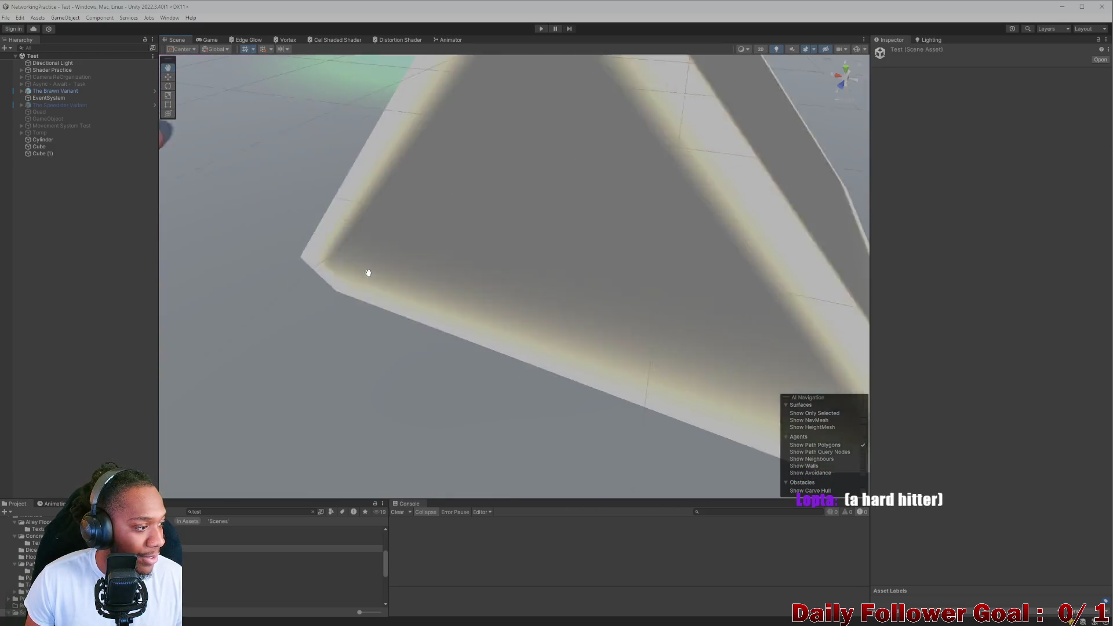
scroll(375, 270, up, 2)
scroll(375, 270, down, 5)
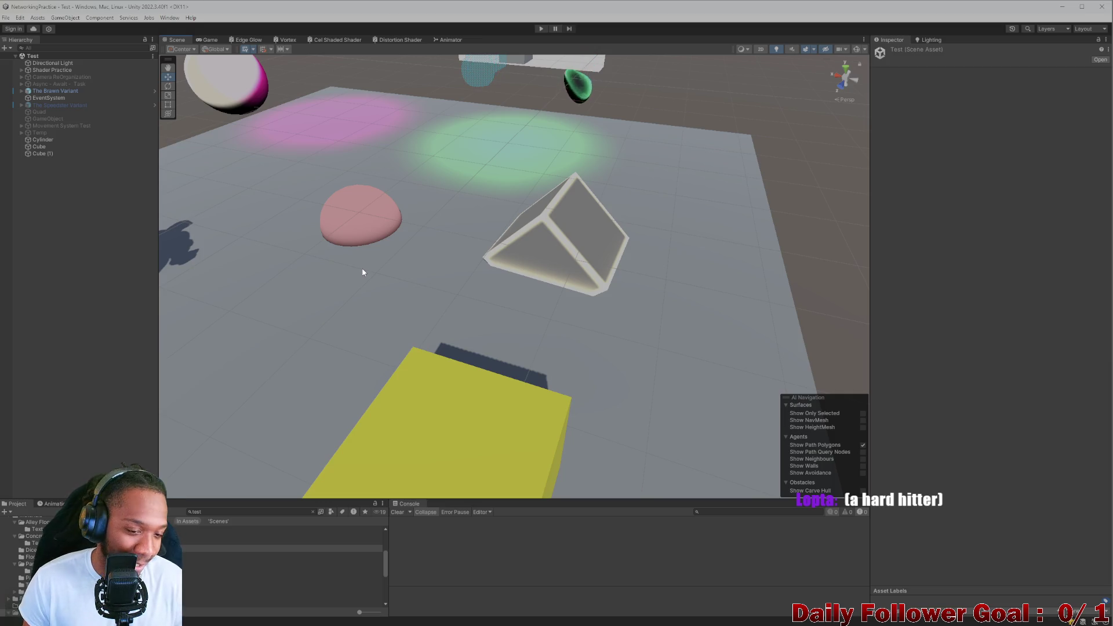
scroll(379, 275, down, 3)
scroll(479, 337, up, 2)
scroll(431, 312, up, 1)
mouse_move(430, 313)
mouse_down()
mouse_move(464, 313)
mouse_move(374, 218)
mouse_up()
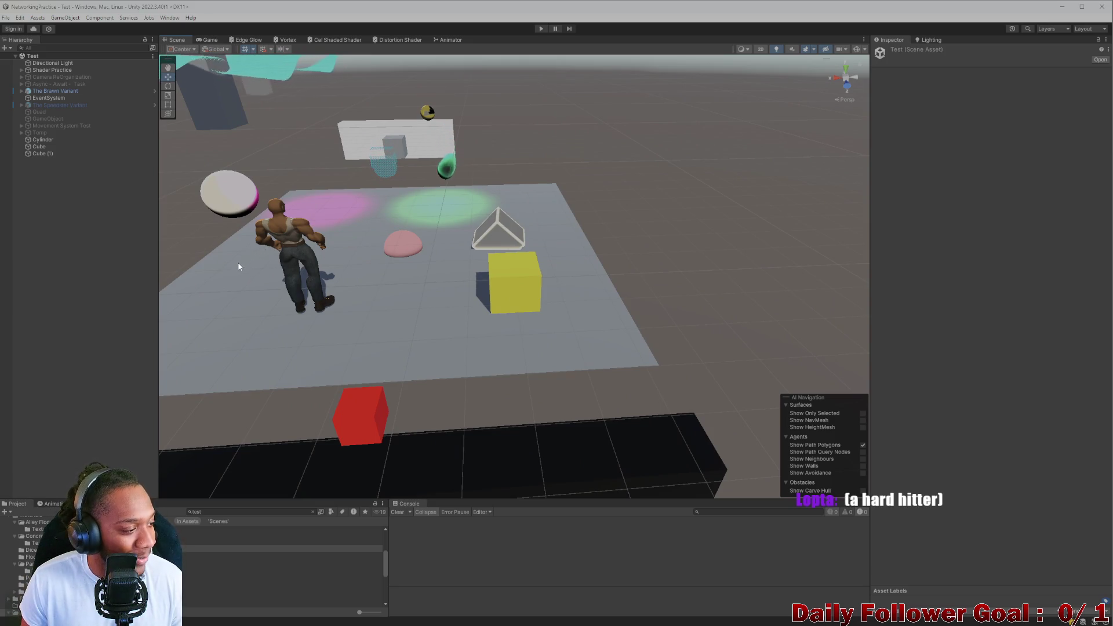
scroll(298, 272, up, 3)
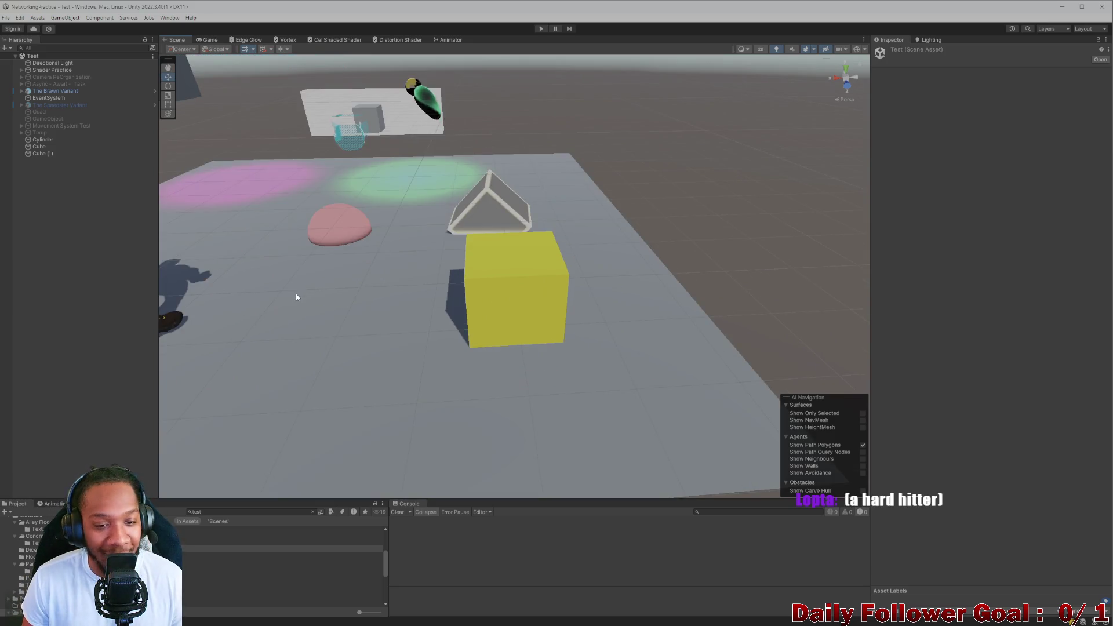
click(540, 29)
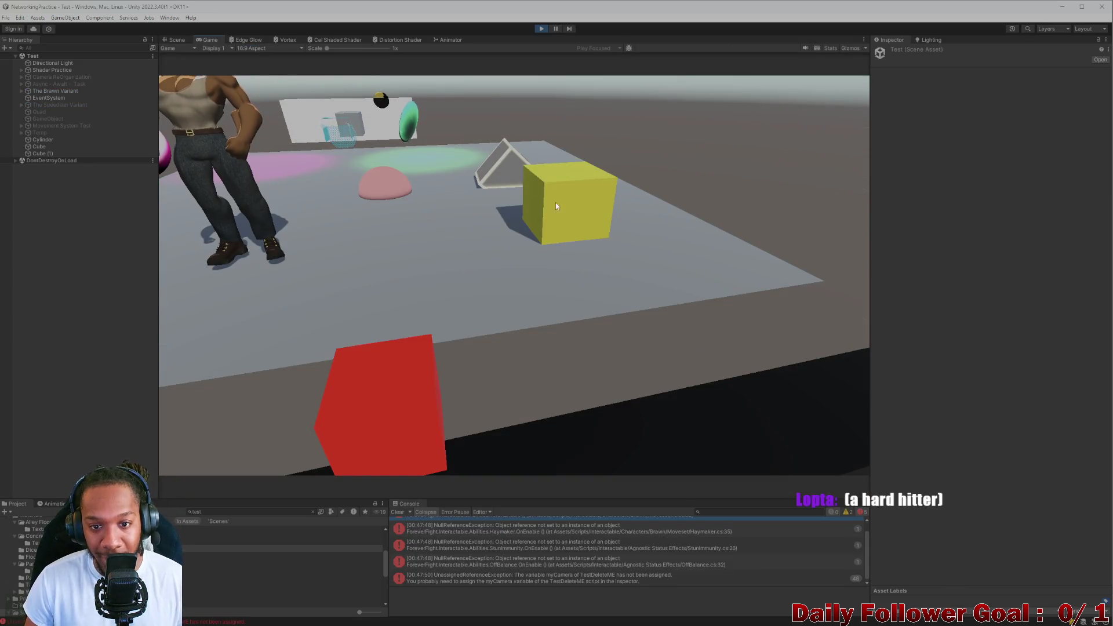
Stop play mode, clear the Console and inspect the Cube and Player Holder objects
click(398, 511)
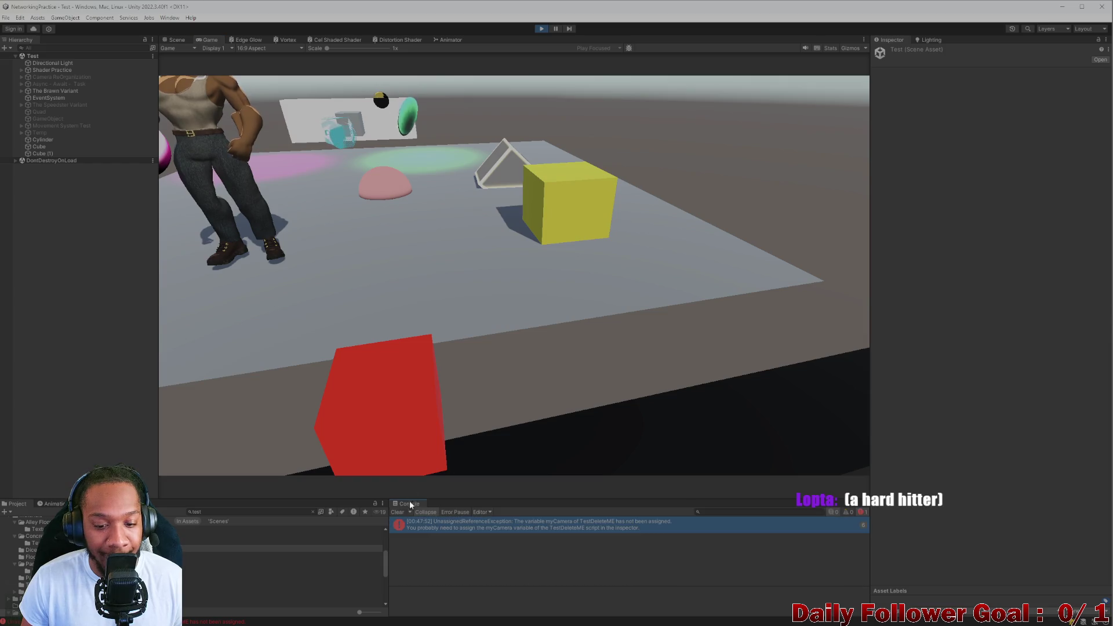
click(540, 29)
click(42, 141)
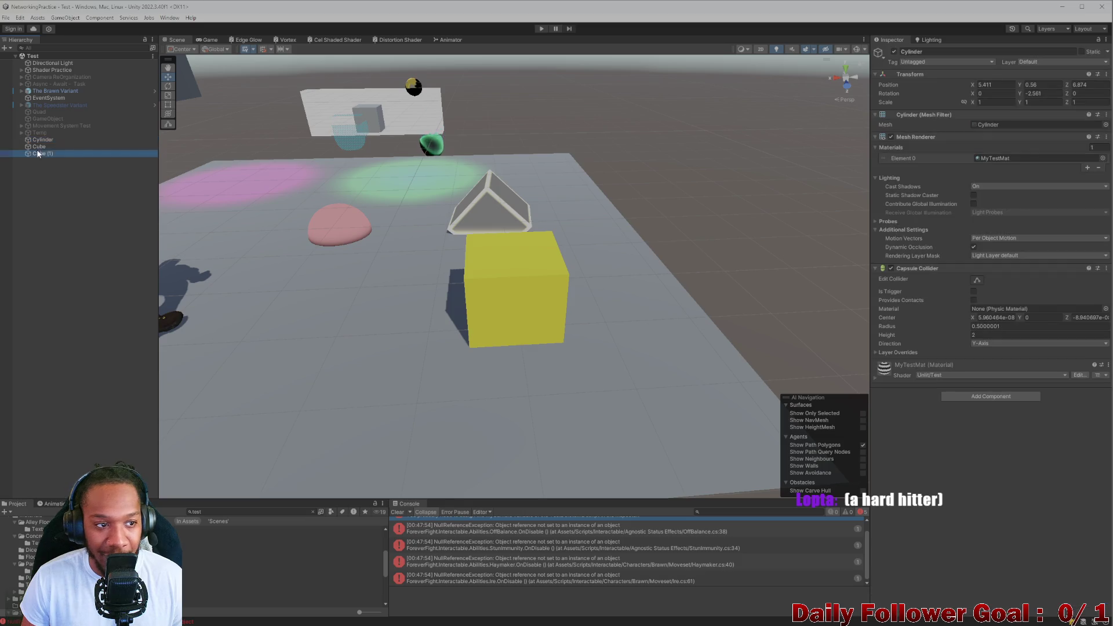
click(39, 146)
mouse_move(525, 257)
mouse_down()
mouse_move(589, 305)
mouse_move(484, 252)
mouse_move(530, 253)
mouse_move(453, 299)
mouse_up()
click(413, 303)
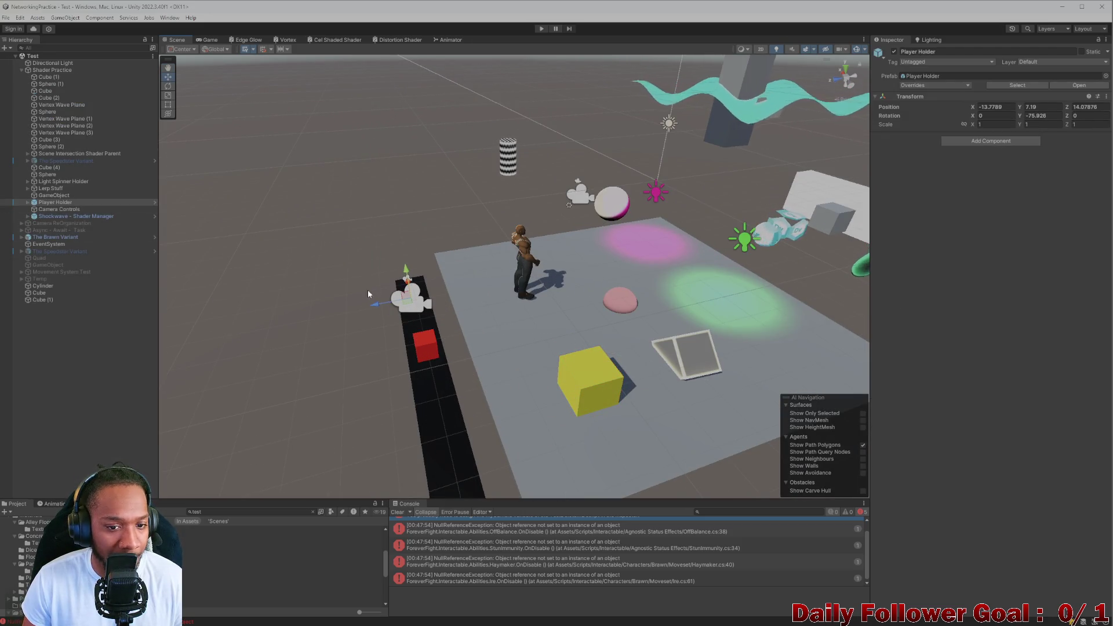
click(414, 311)
click(409, 300)
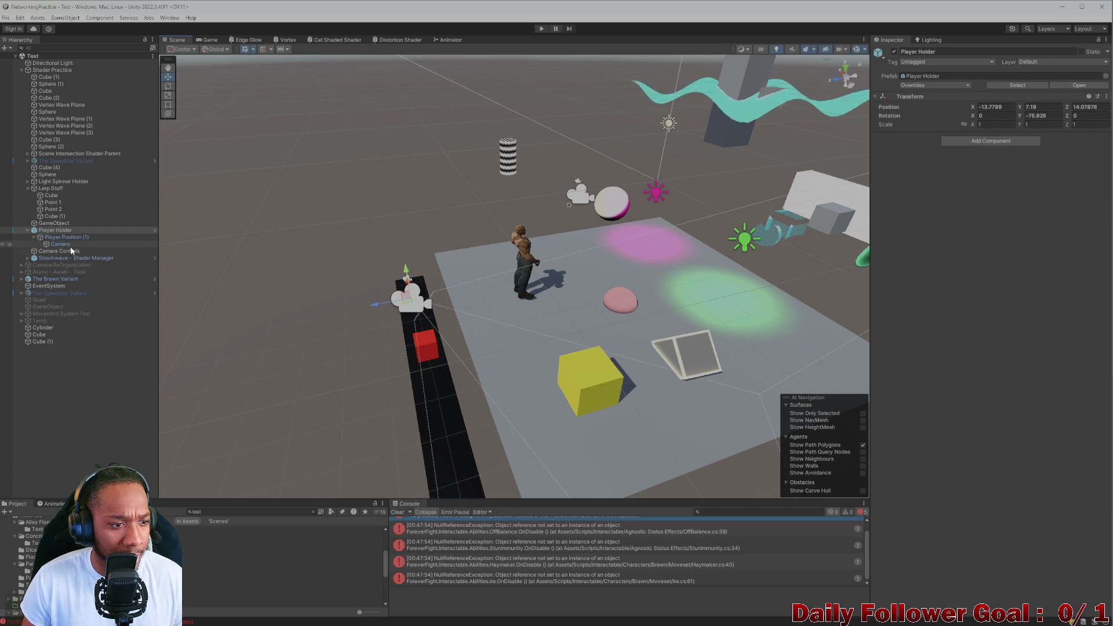
Assign the Camera to the yellow Cube's My Camera field and watch the debug ray in the Scene view during play
click(39, 334)
drag(59, 244, 1009, 391)
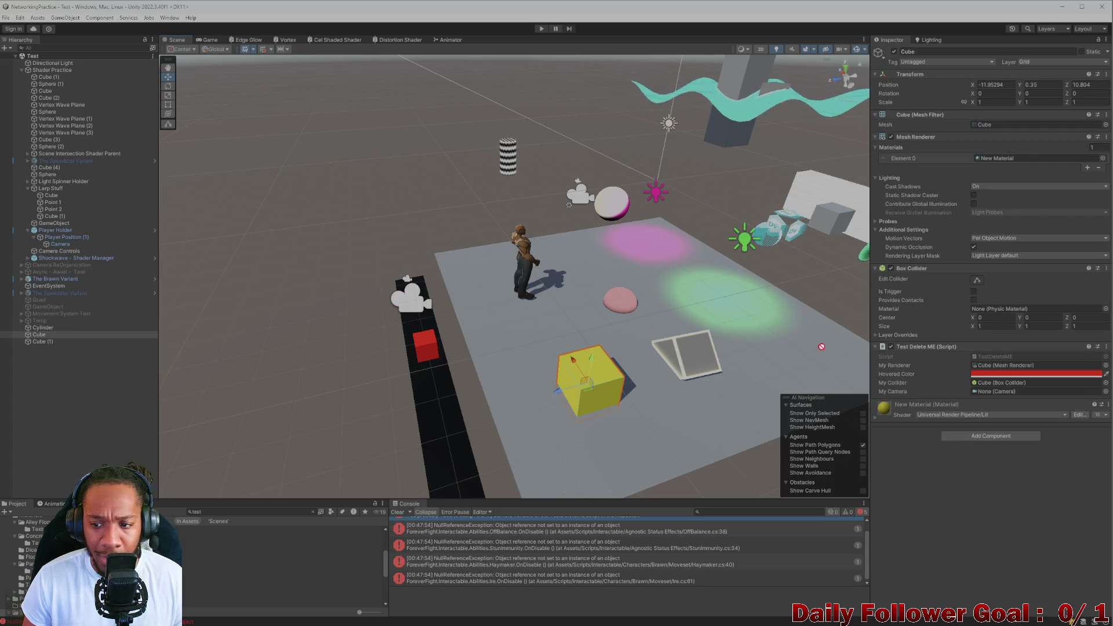
click(541, 28)
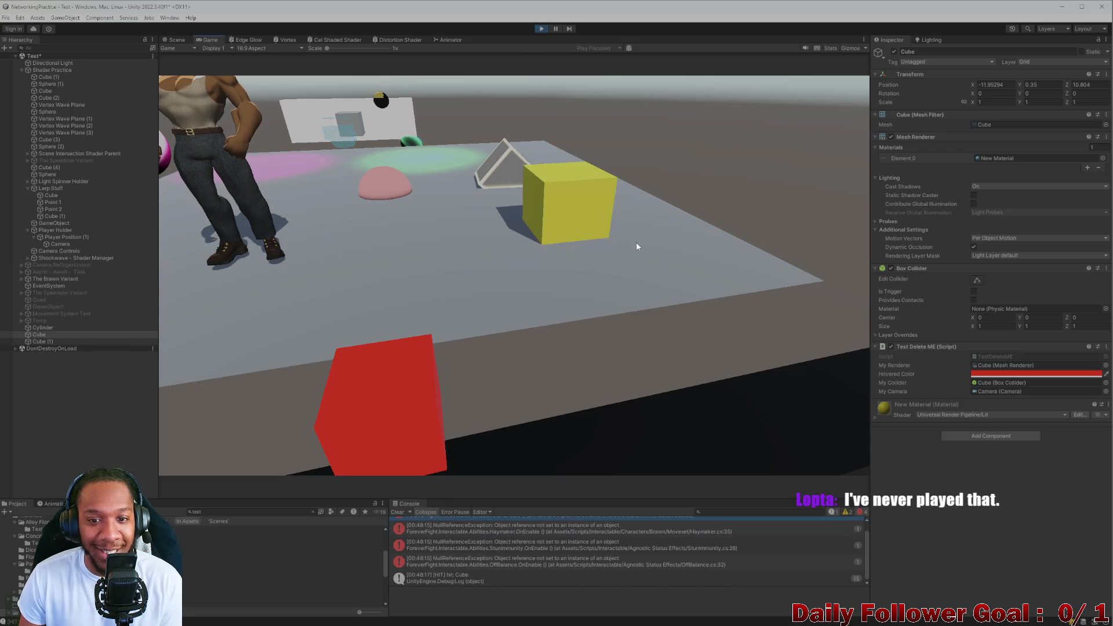
click(398, 512)
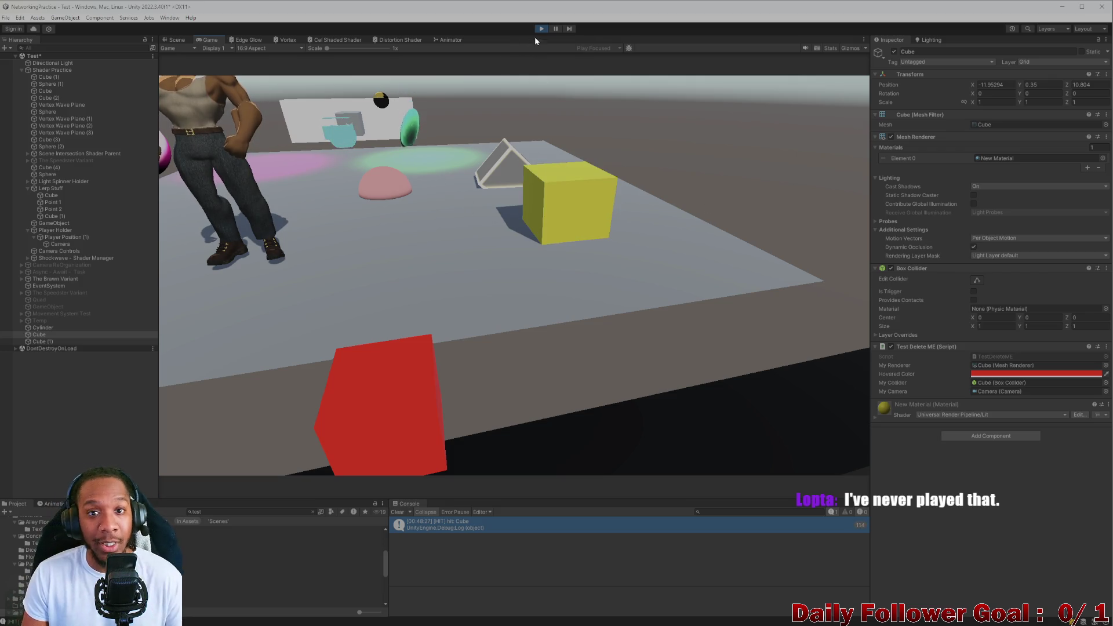
click(174, 39)
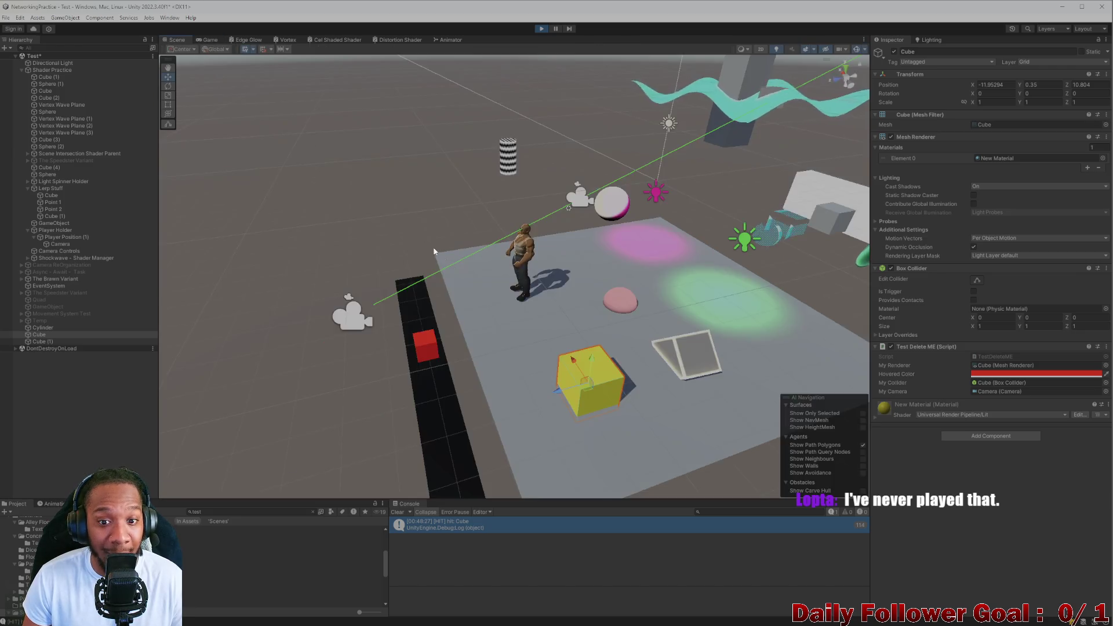
Frame Cube (1) in the Scene view, then hover and click it in the running Game view
click(53, 341)
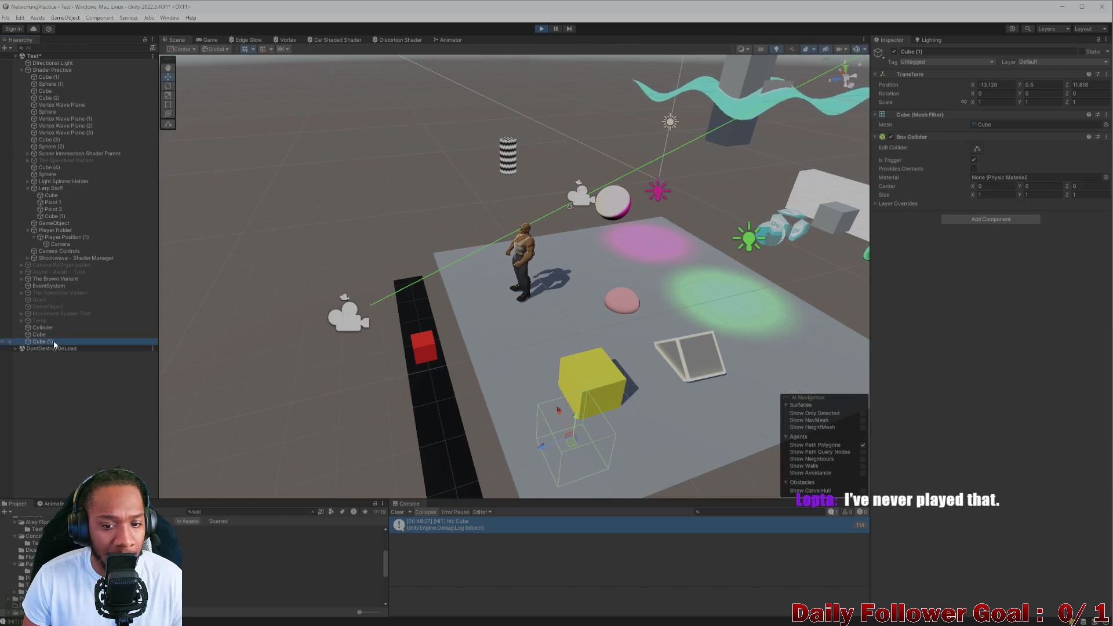
key(f)
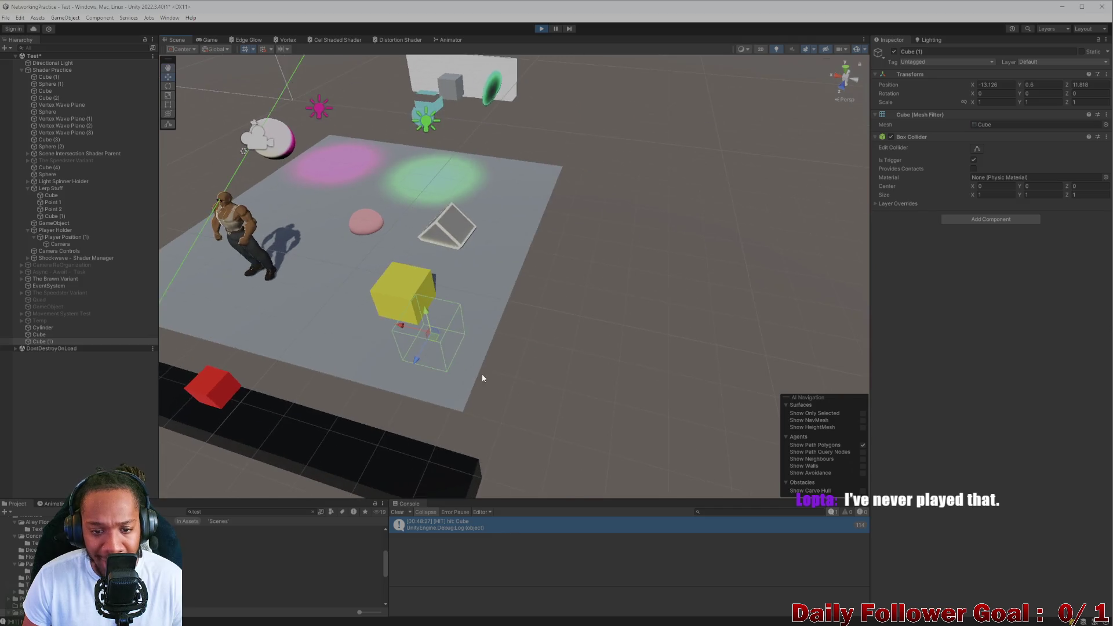
drag(488, 375, 606, 364)
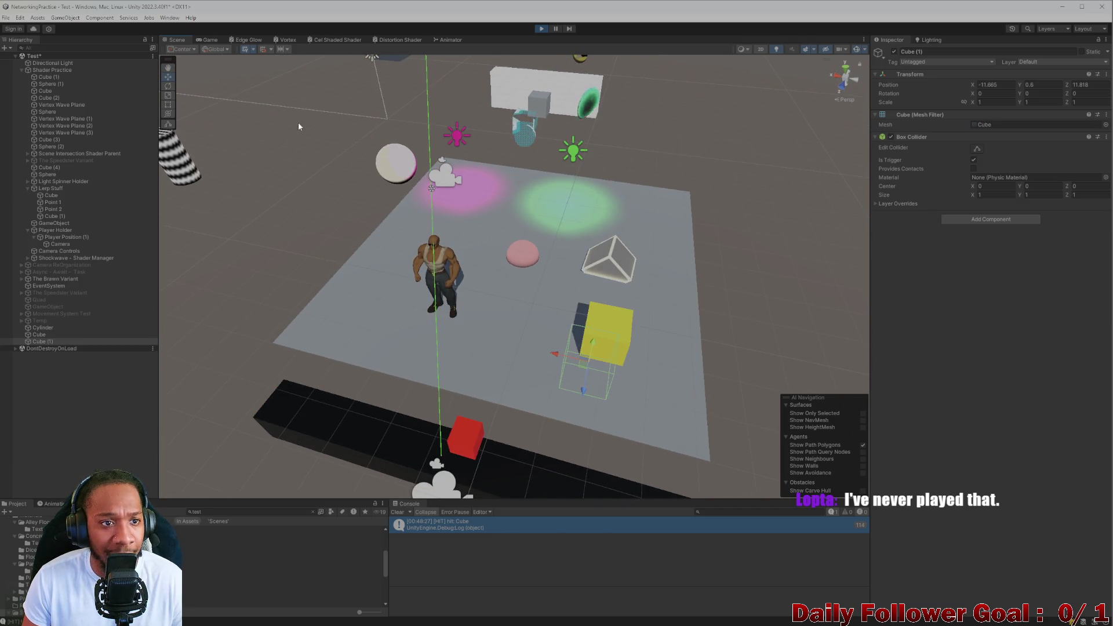
click(208, 38)
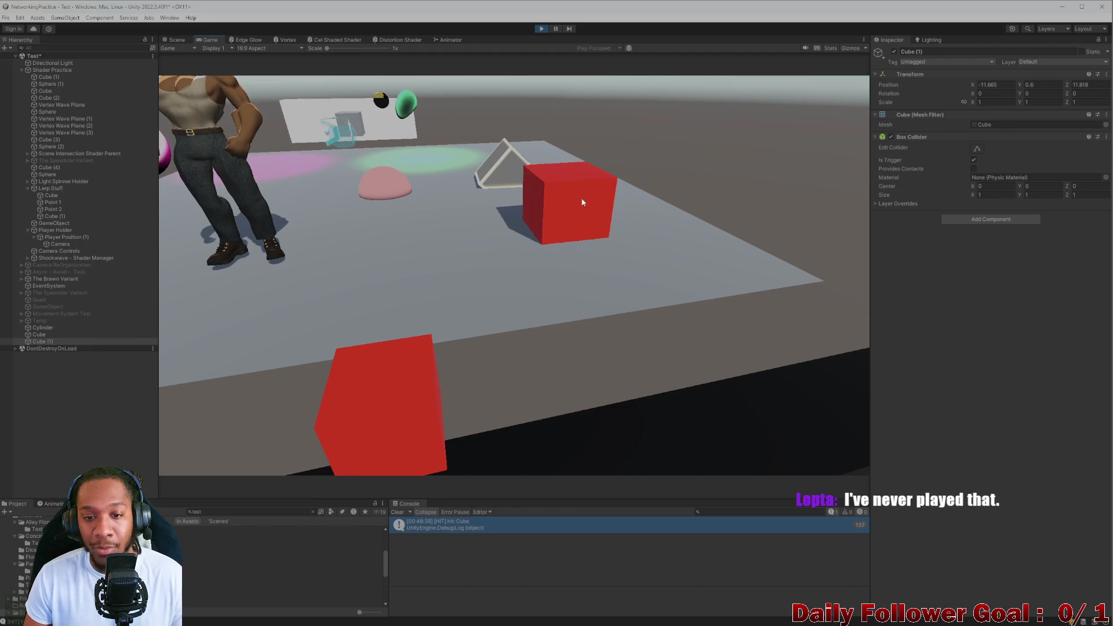
click(577, 217)
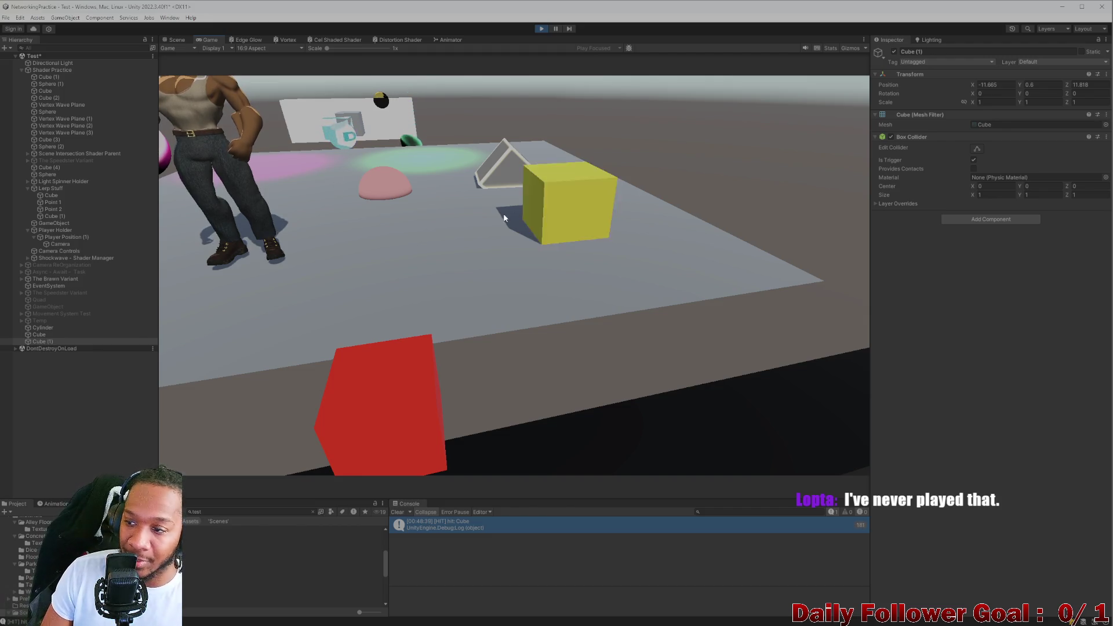
click(570, 229)
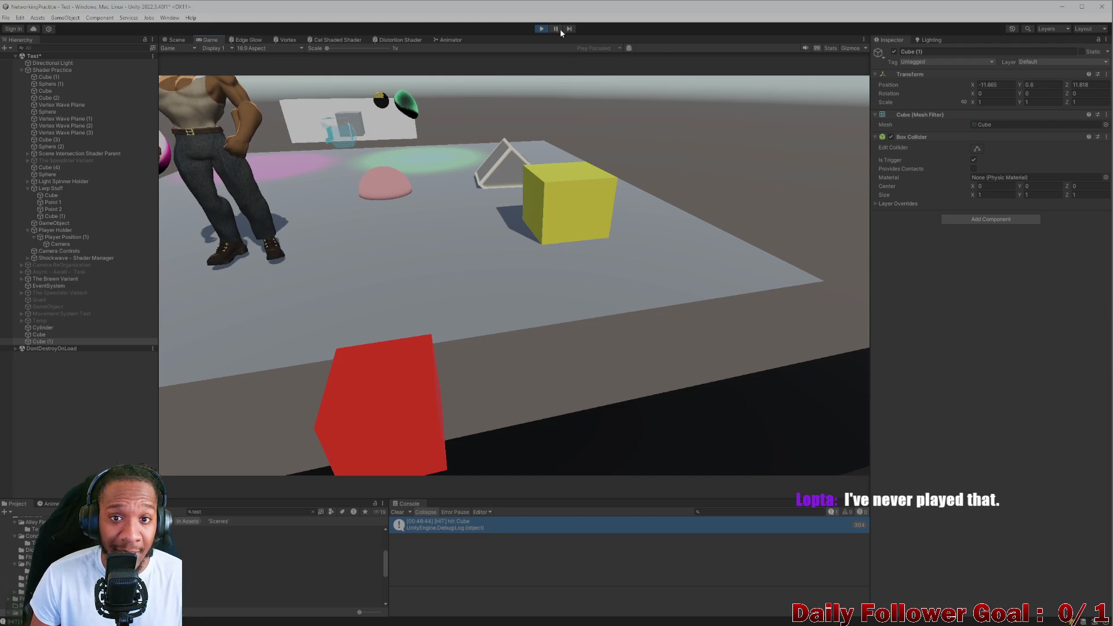
Stop play mode, reframe Cube (1) and delete it from the scene
click(541, 28)
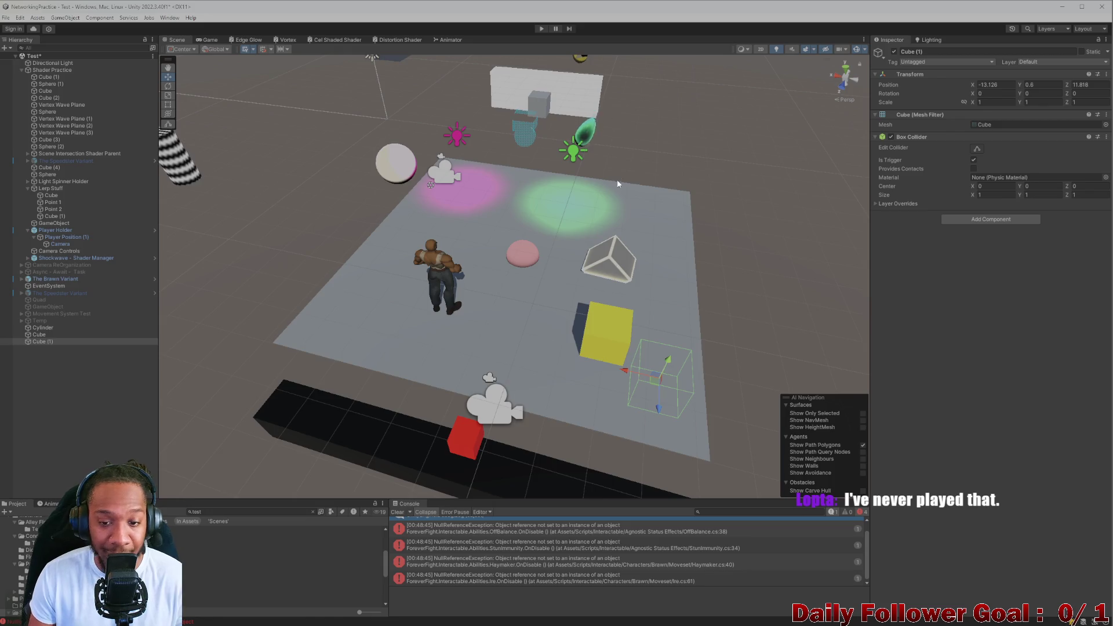
scroll(630, 369, up, 3)
key(f)
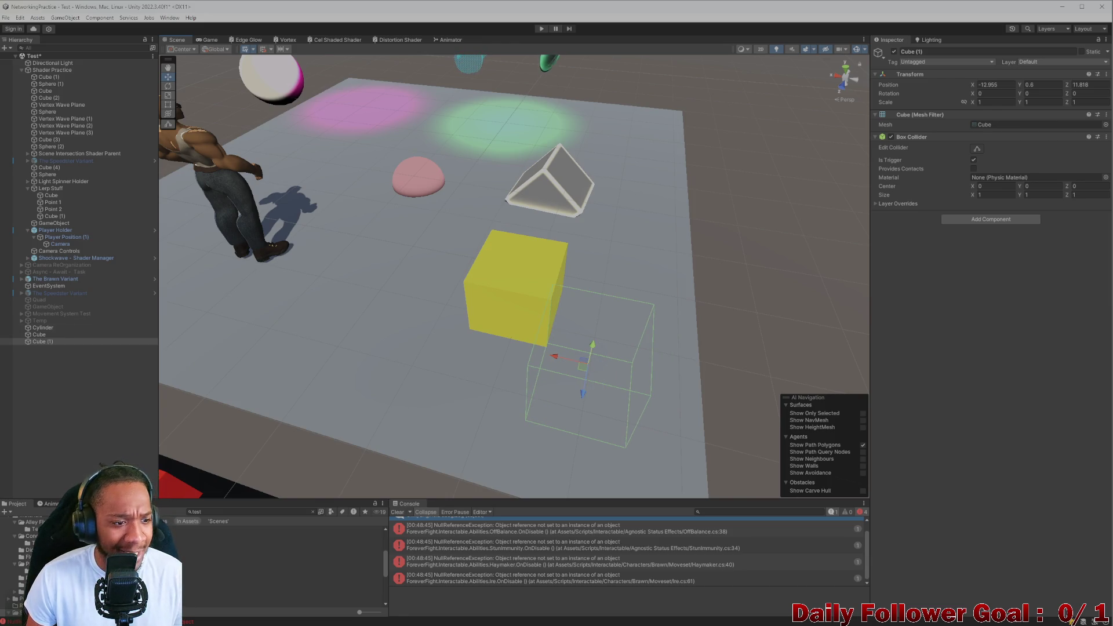
key(Delete)
Select the yellow Cube and switch to its hover script in the code editor
click(48, 332)
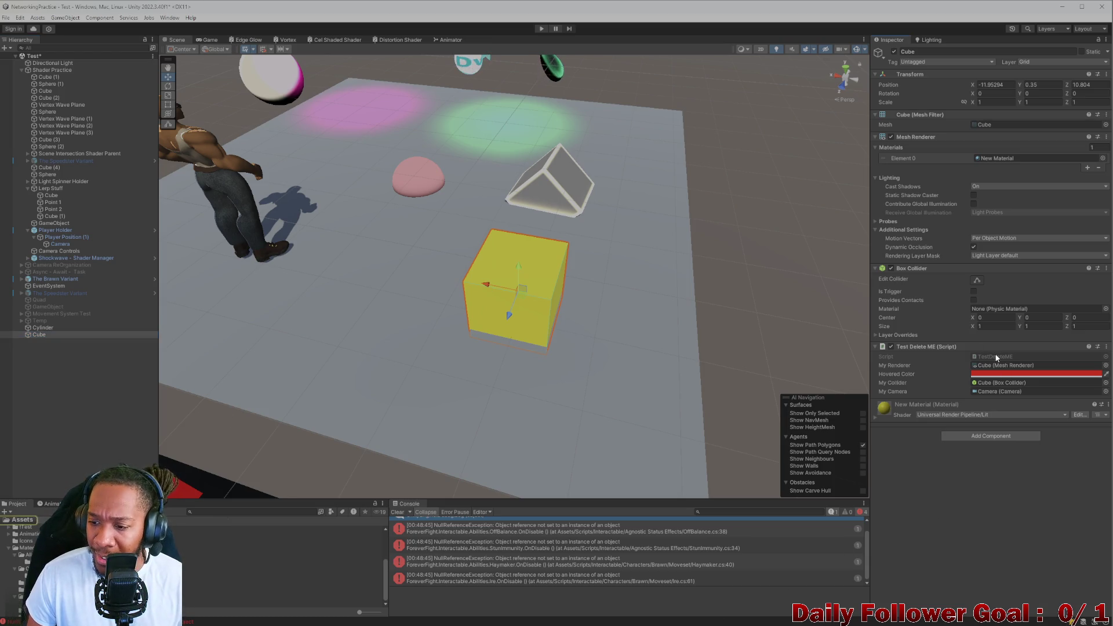
key(alt+Tab)
scroll(163, 237, down, 3)
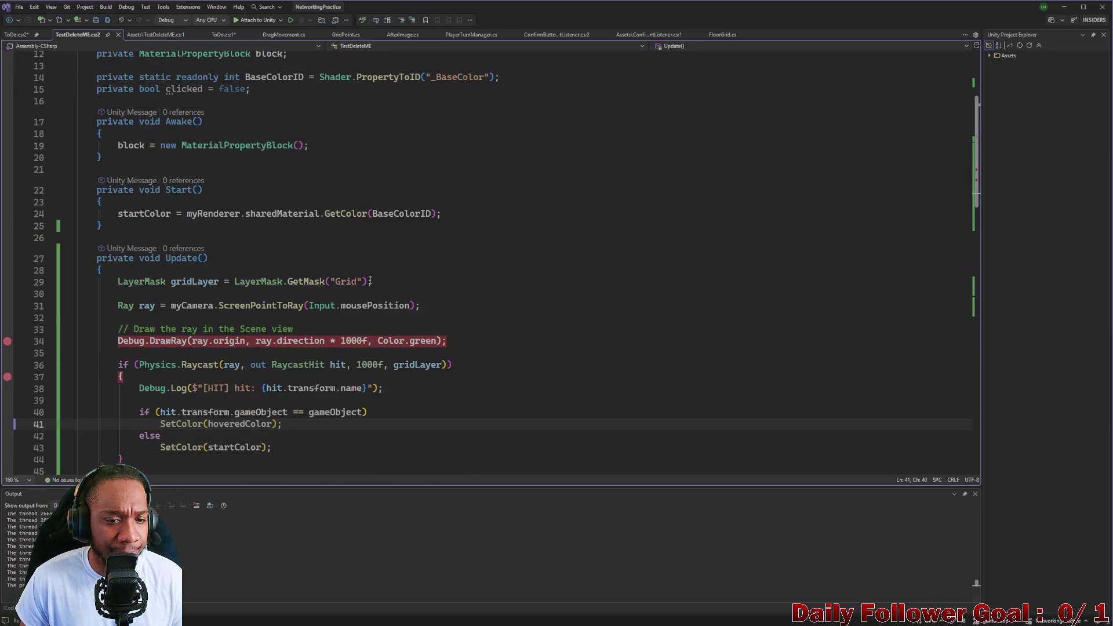
scroll(330, 293, up, 2)
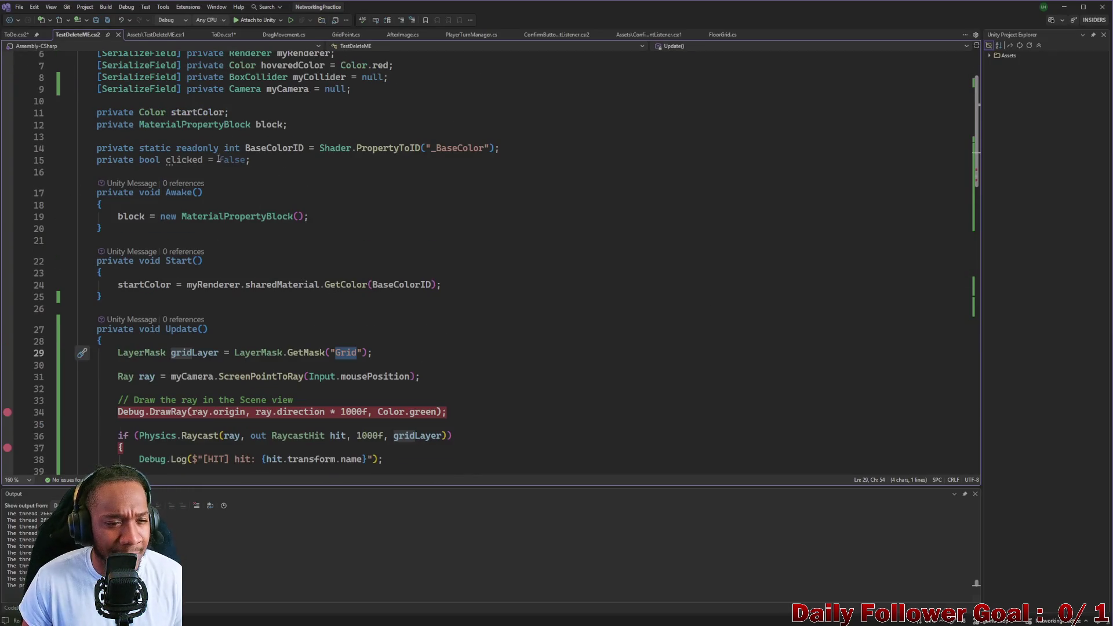
scroll(380, 161, up, 2)
Add a [SerializeField] private string layerMask field defaulting to string.Empty and save
click(373, 160)
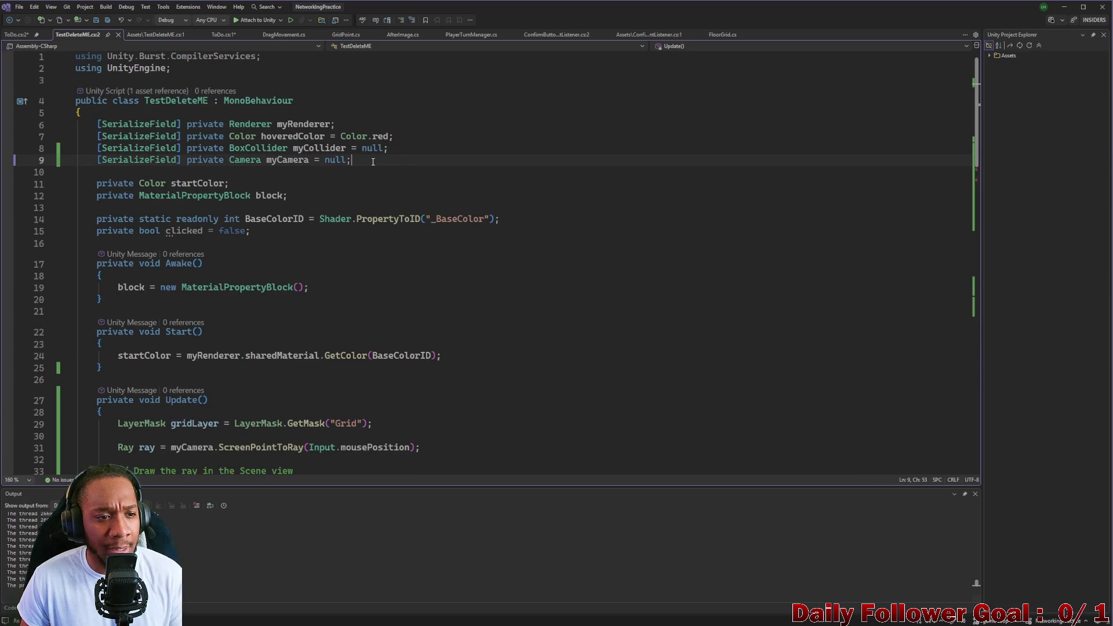
key(Return)
text([)
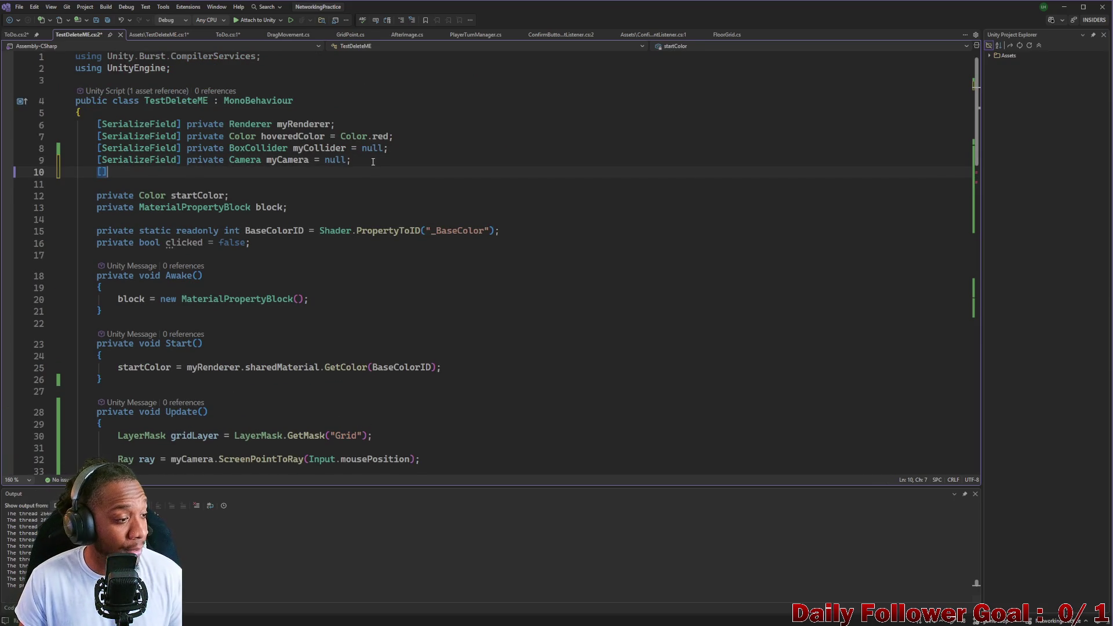
text(s)
key(BackSpace)
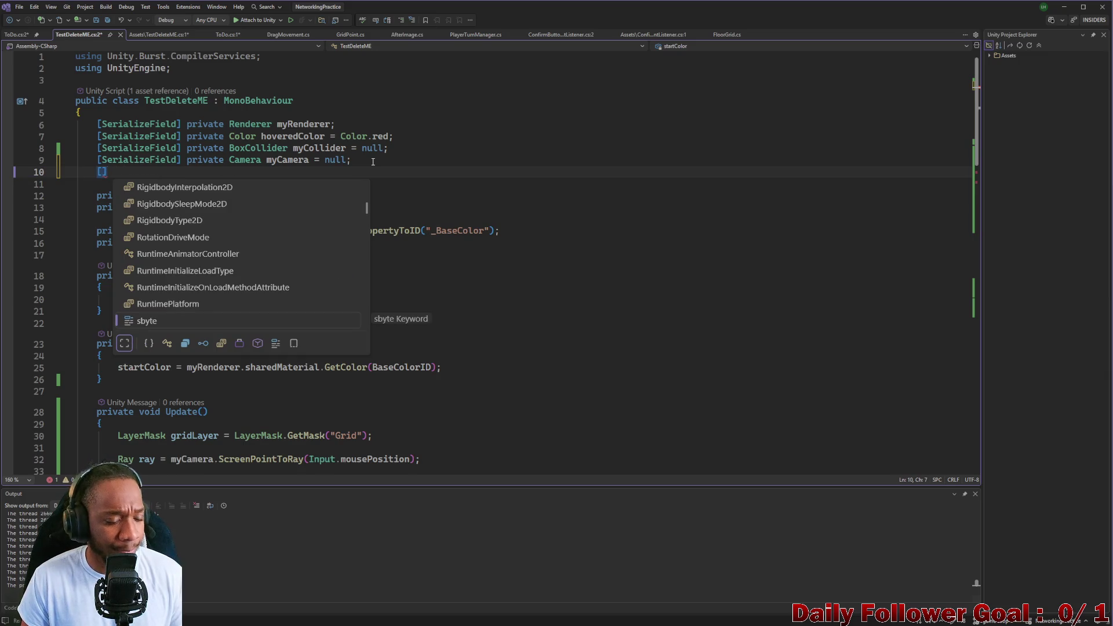
key(Escape)
text(Se)
key(Tab)
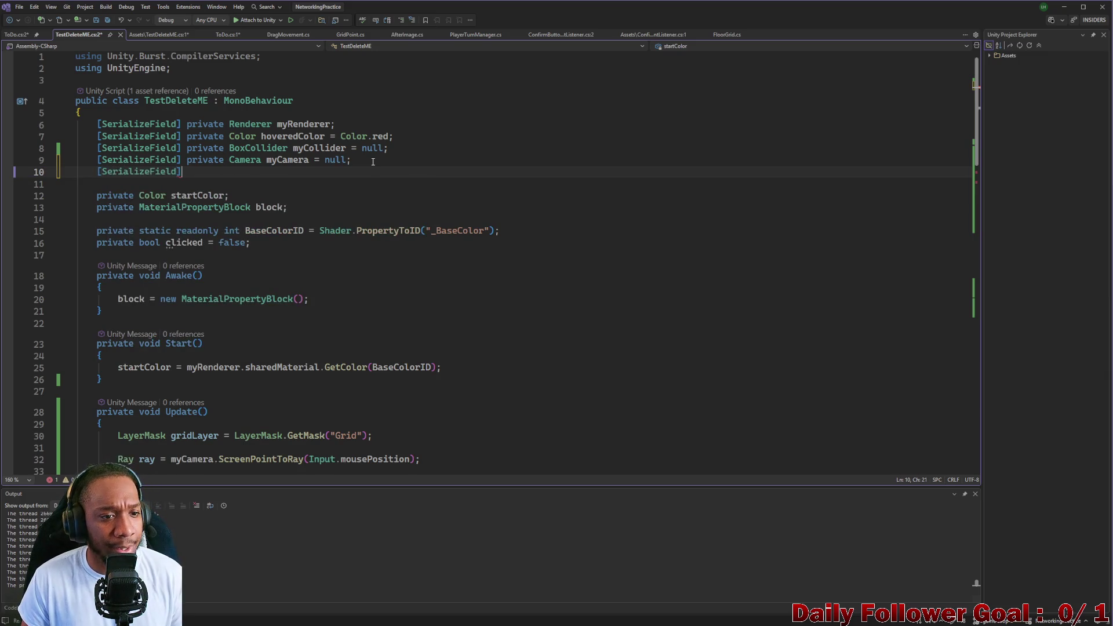
text(ruiv)
key(BackSpace)
key(BackSpace)
key(BackSpace)
text(ivagte)
key(BackSpace)
key(BackSpace)
key(BackSpace)
text(te string)
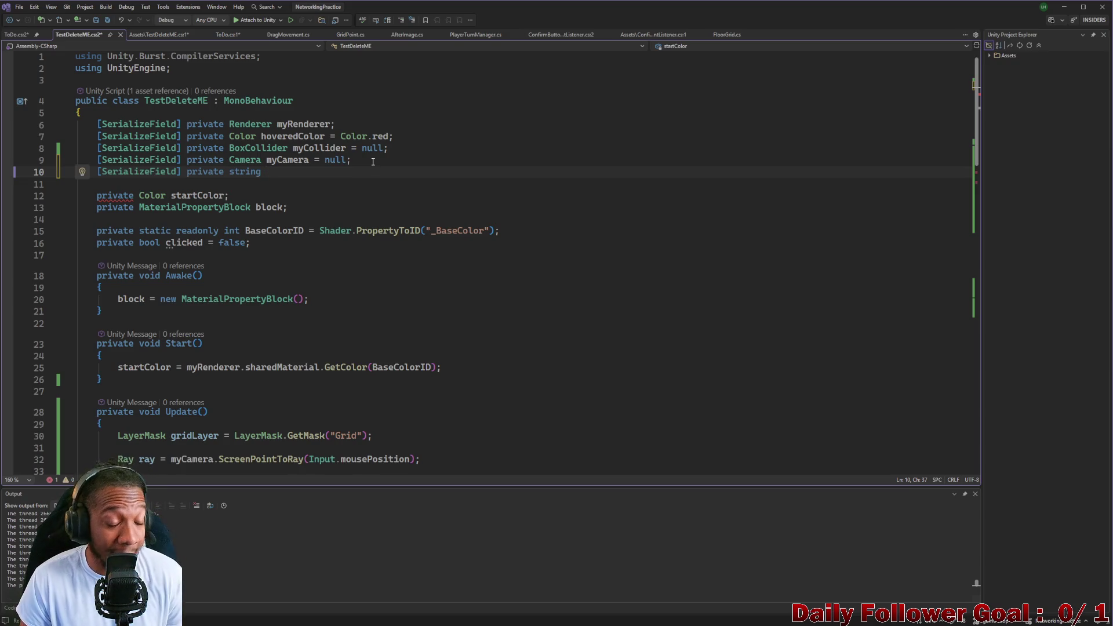
text(erMask =)
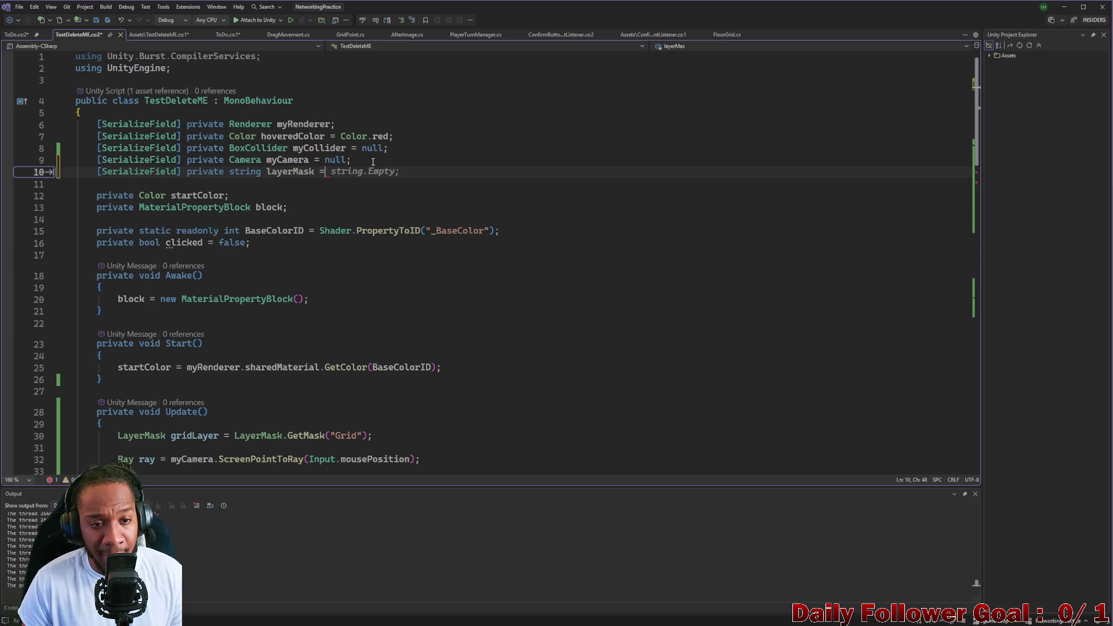
key(Tab)
key(ctrl+s)
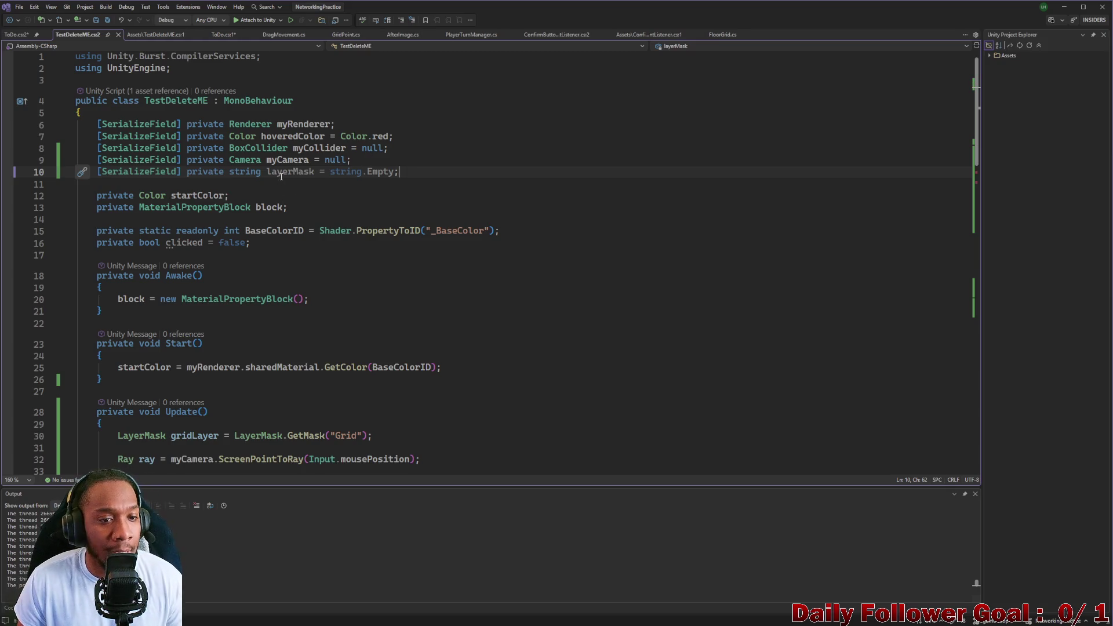
Replace the hardcoded "Grid" in LayerMask.GetMask with the layerMask field and return to Unity
double_click(290, 171)
text(LayerMask)
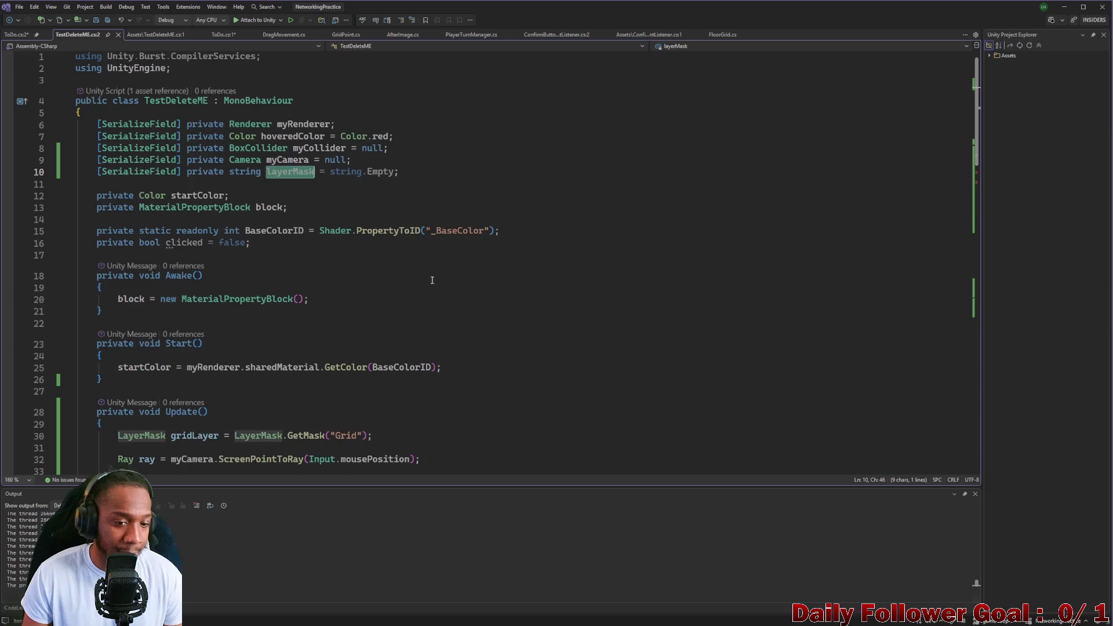
scroll(432, 280, down, 4)
double_click(347, 294)
text(layerMask)
click(337, 294)
key(BackSpace)
click(381, 295)
key(BackSpace)
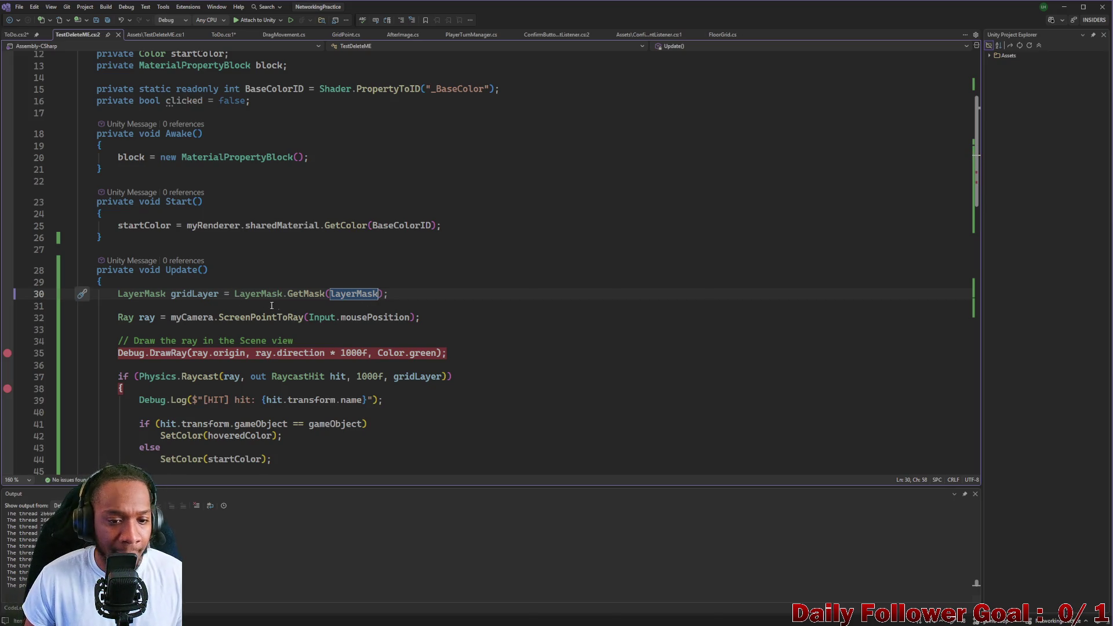
scroll(400, 254, down, 1)
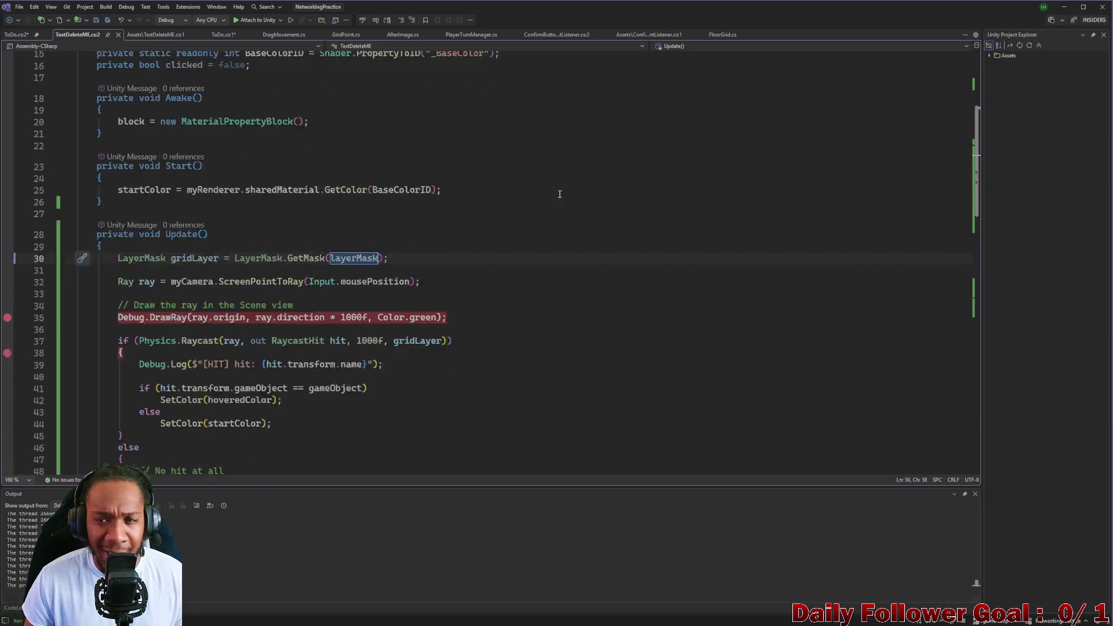
scroll(401, 256, up, 3)
click(1063, 7)
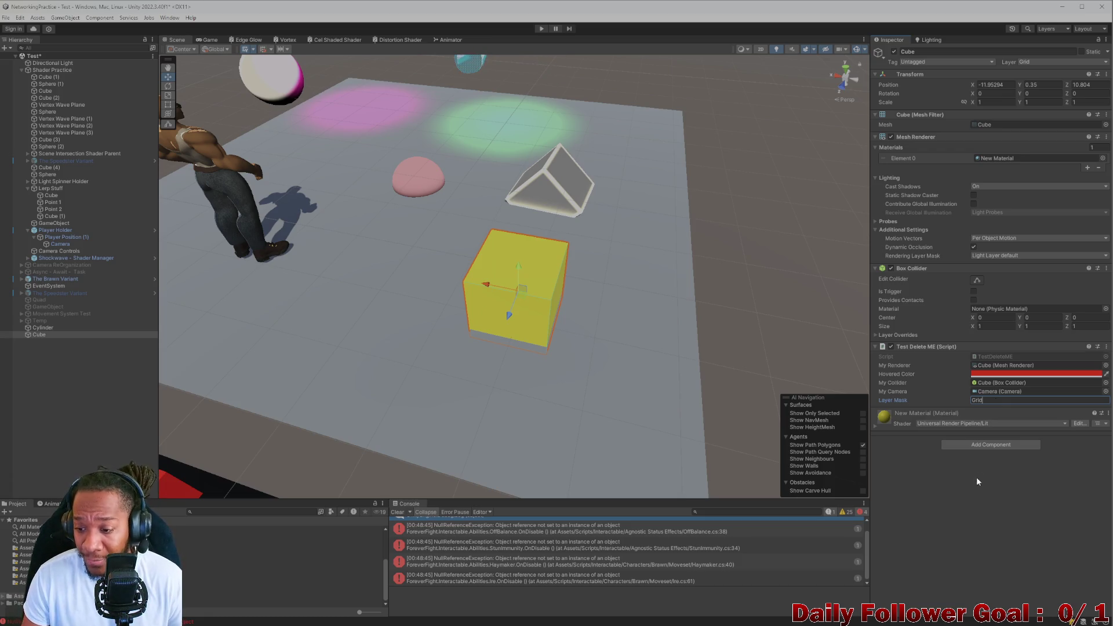
Duplicate the test Cube and give the copy a bright blue Hovered Color
click(41, 327)
click(50, 334)
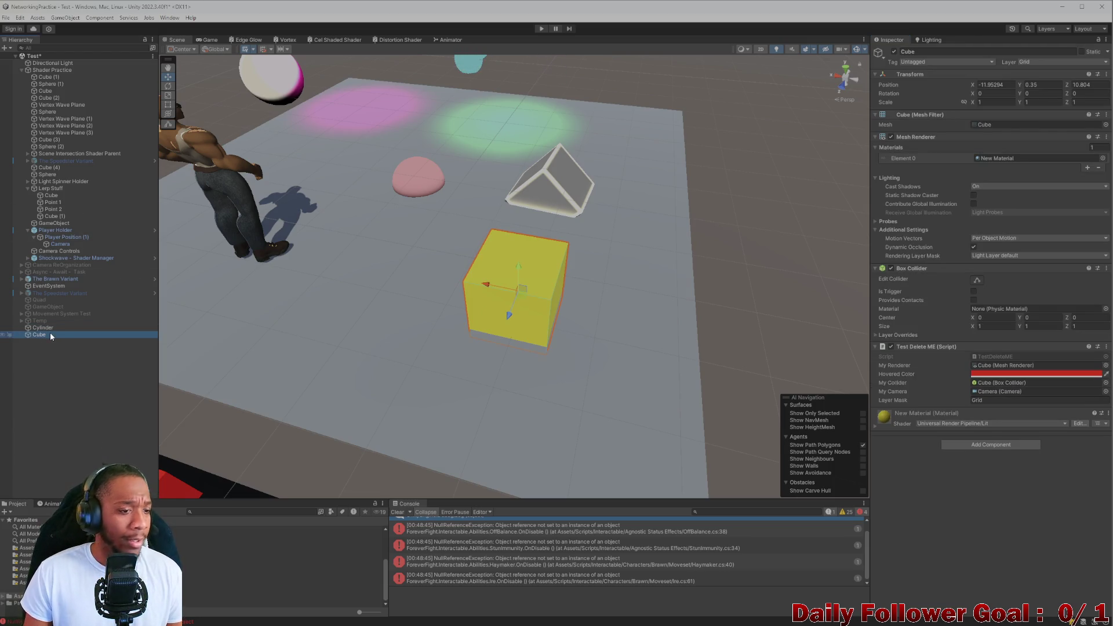
key(ctrl+d)
click(50, 341)
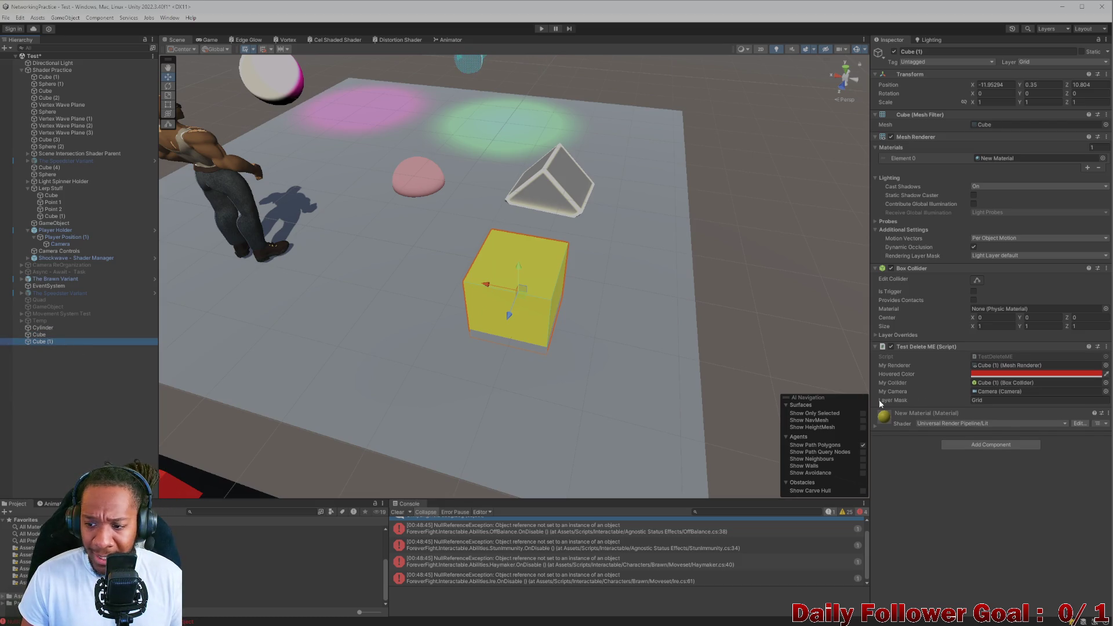
click(996, 375)
drag(1059, 429, 1074, 437)
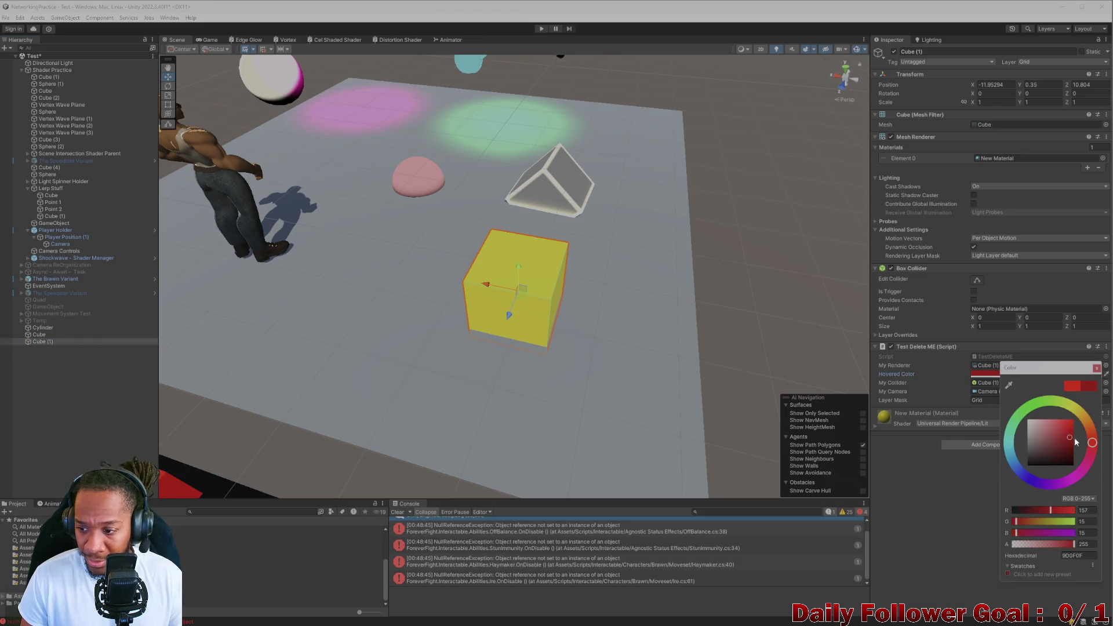
drag(1040, 478, 1014, 466)
drag(1076, 445, 1075, 432)
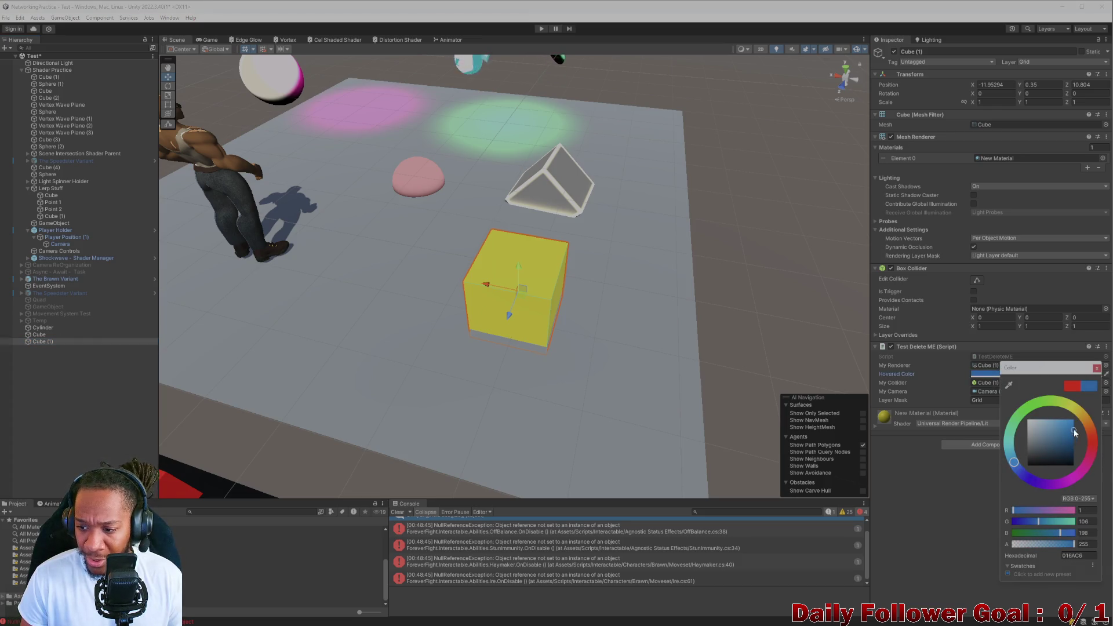
click(972, 443)
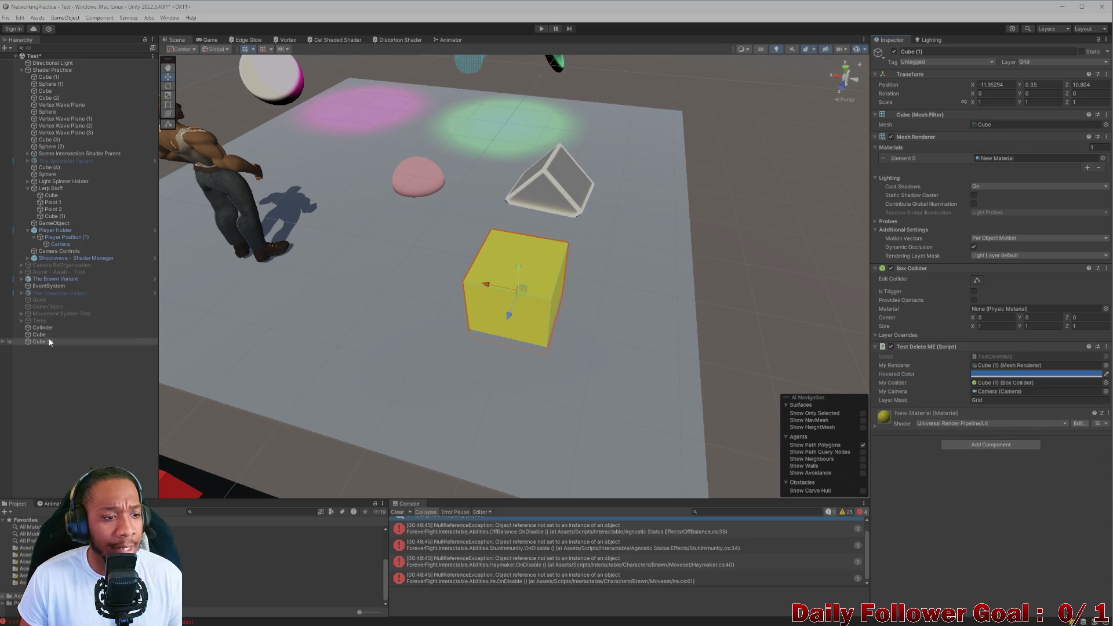
Move Cube (1) toward the camera and set its Layer and Layer Mask to Drag Movement
mouse_move(509, 316)
mouse_down()
mouse_move(536, 364)
mouse_move(492, 348)
mouse_up()
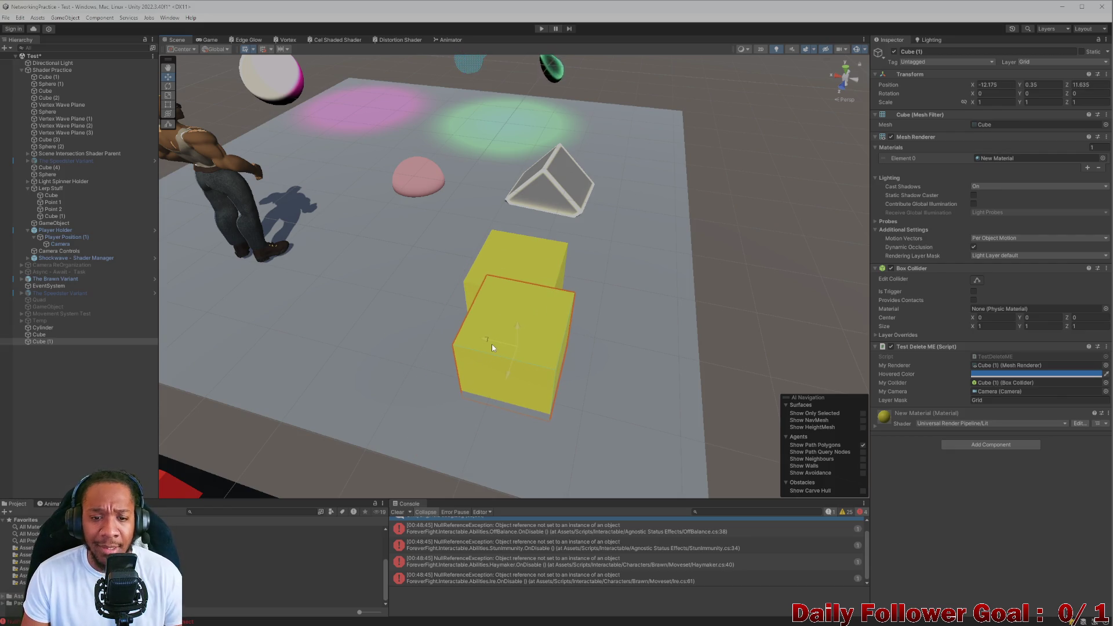
drag(492, 346, 496, 350)
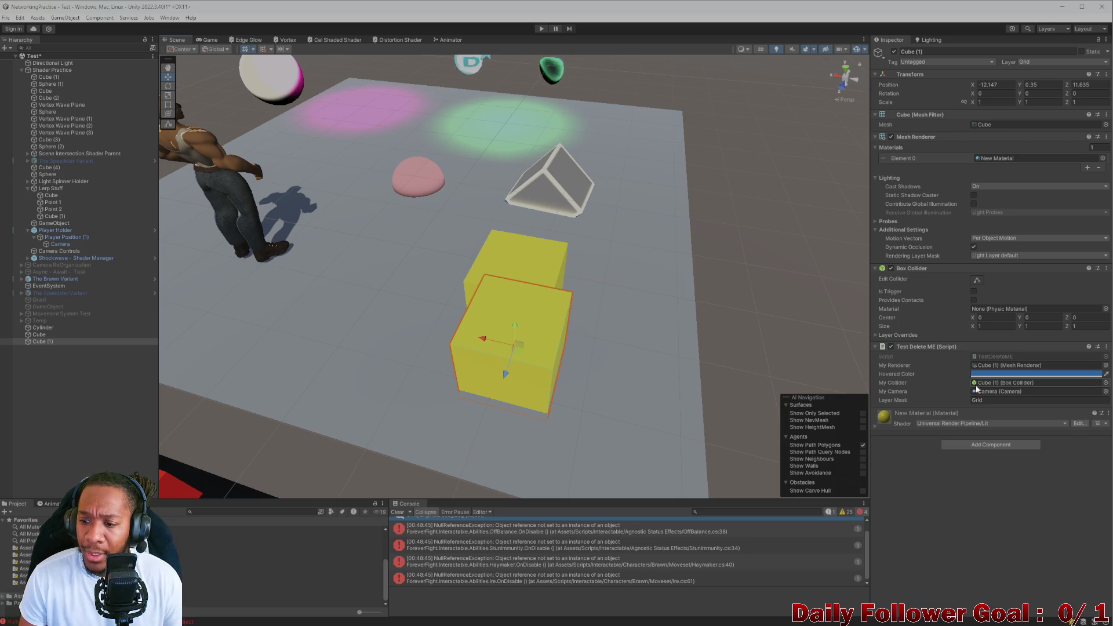
click(1041, 62)
click(1048, 130)
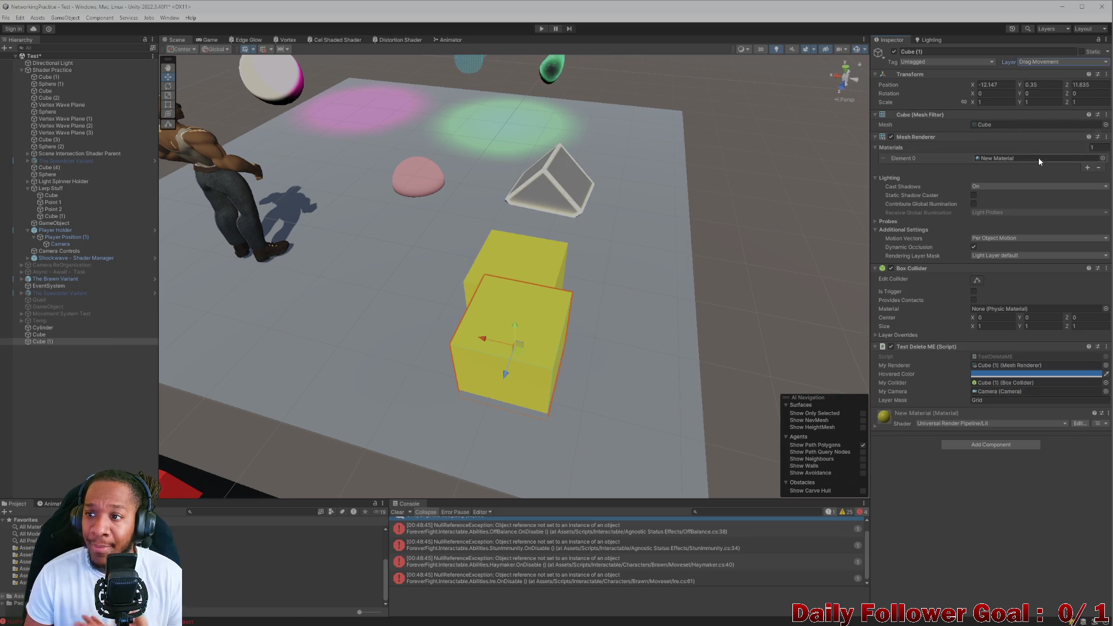
click(996, 400)
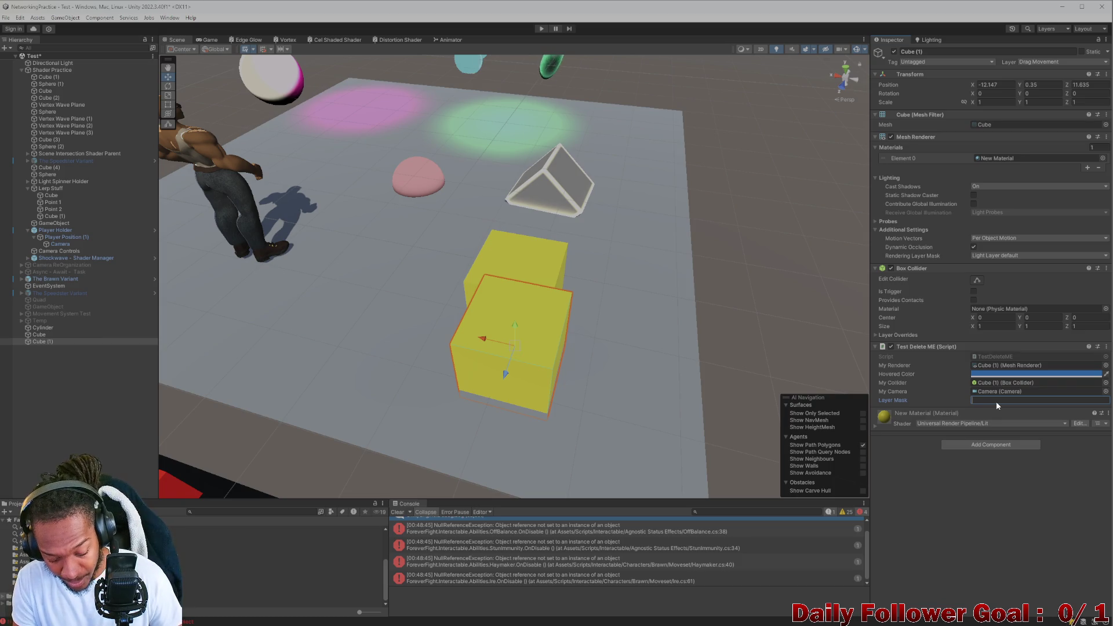
text(Drag Movement)
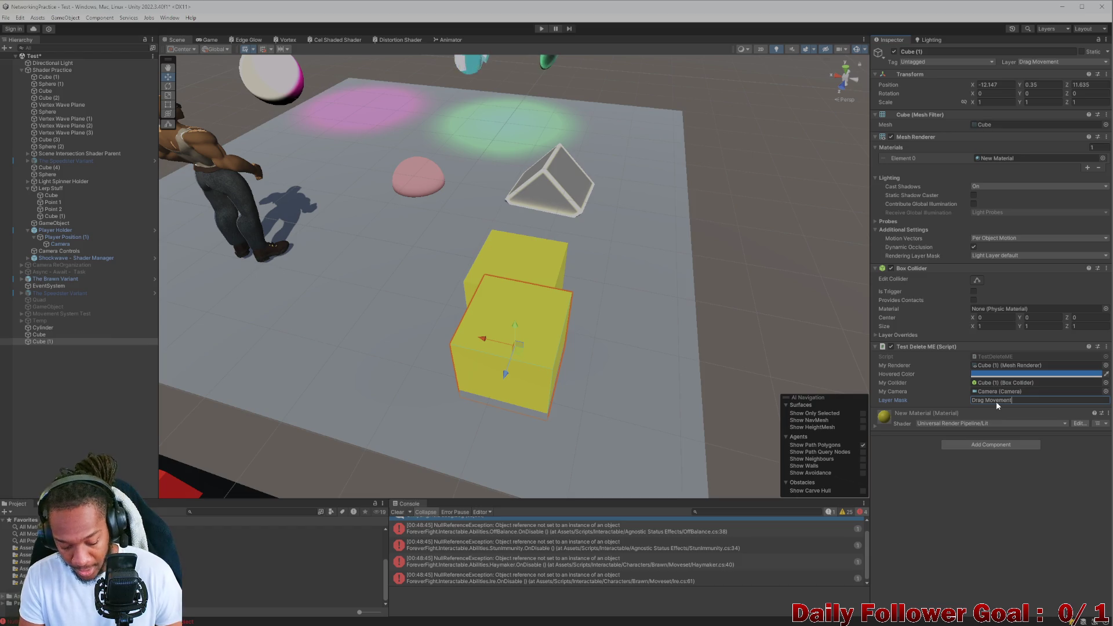
click(988, 522)
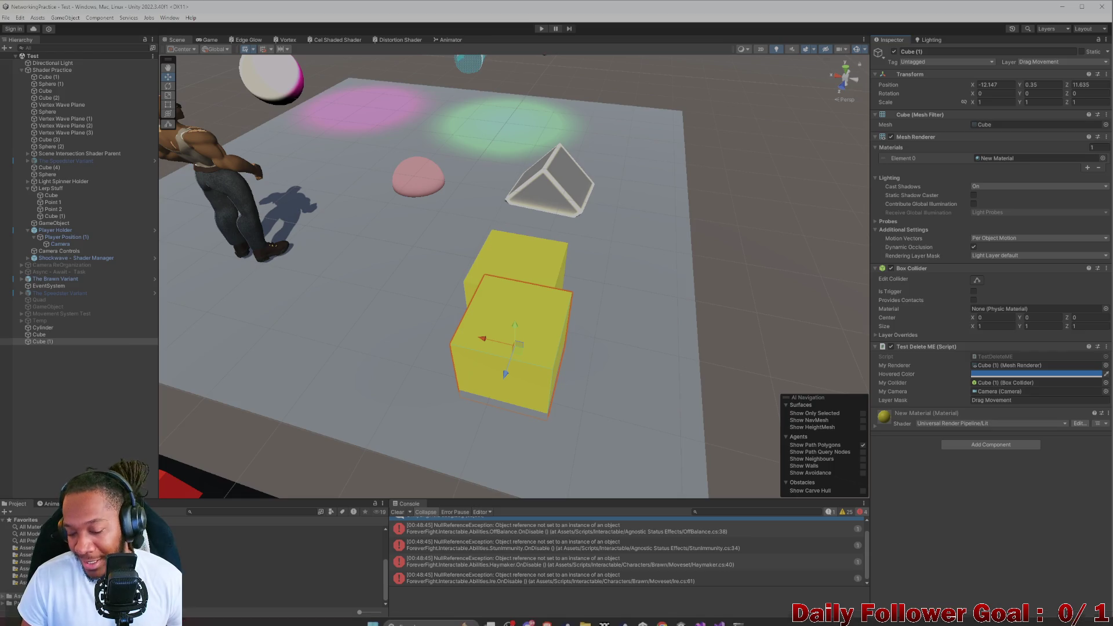
click(720, 616)
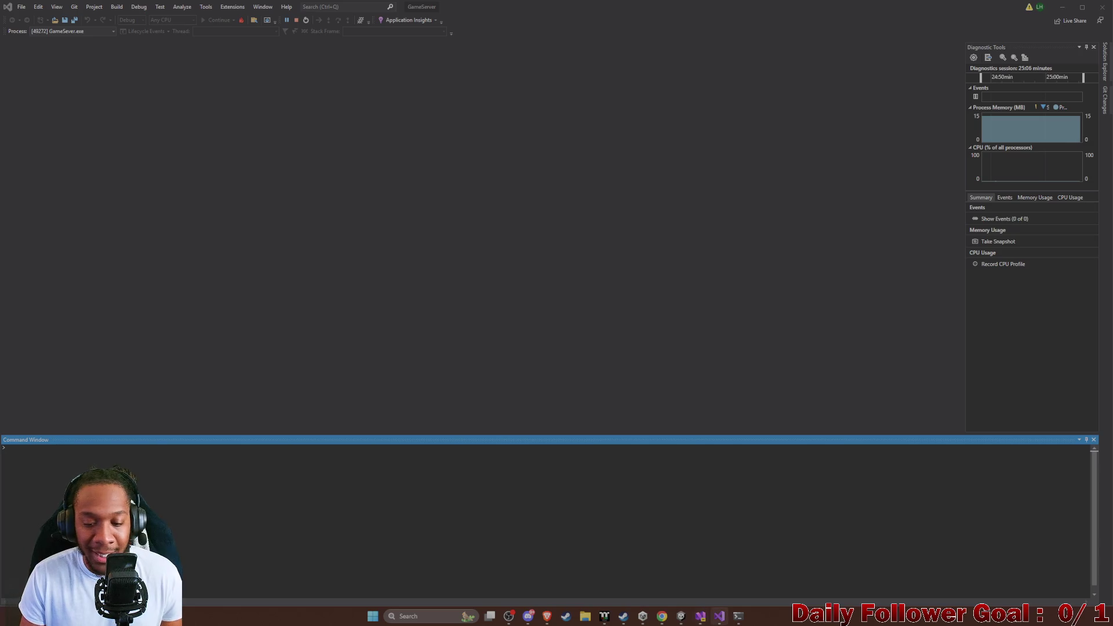
Read through TestDeleteME.cs in Visual Studio, then minimize back to the Unity editor
click(701, 616)
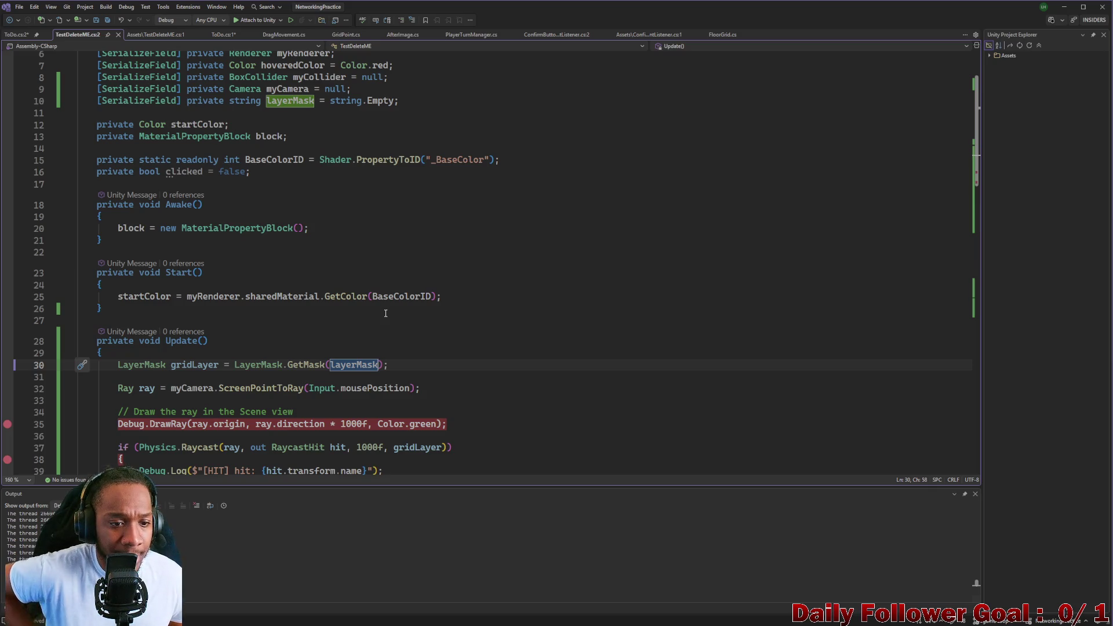
scroll(375, 302, down, 1)
scroll(349, 287, down, 2)
scroll(261, 261, down, 2)
scroll(200, 233, down, 1)
scroll(199, 233, down, 1)
scroll(217, 234, down, 3)
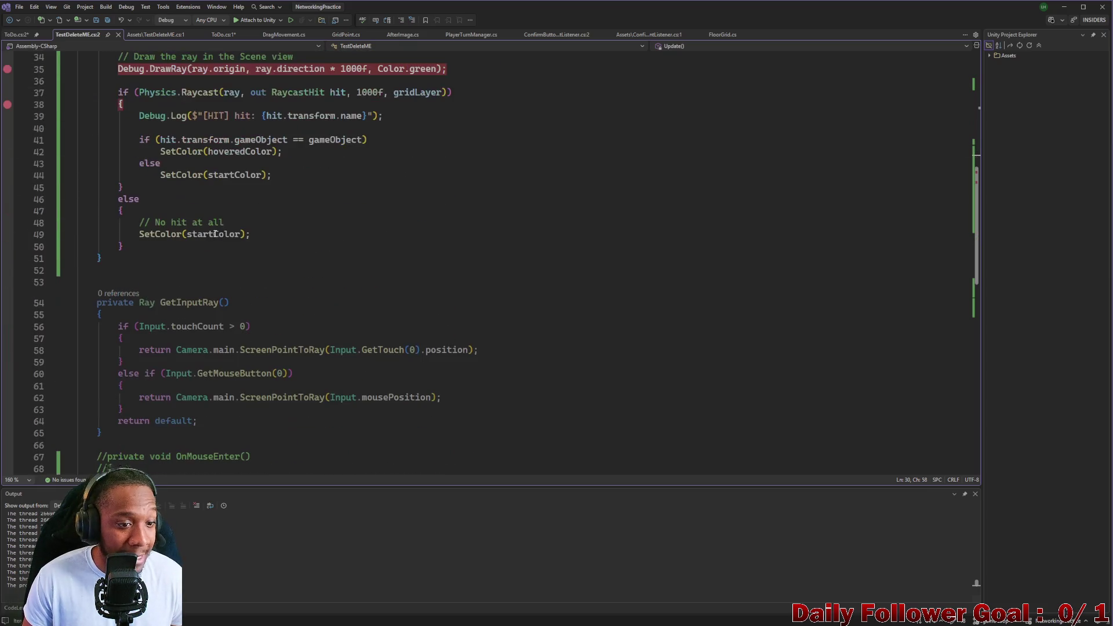
scroll(215, 234, down, 1)
scroll(214, 236, down, 1)
scroll(216, 237, down, 1)
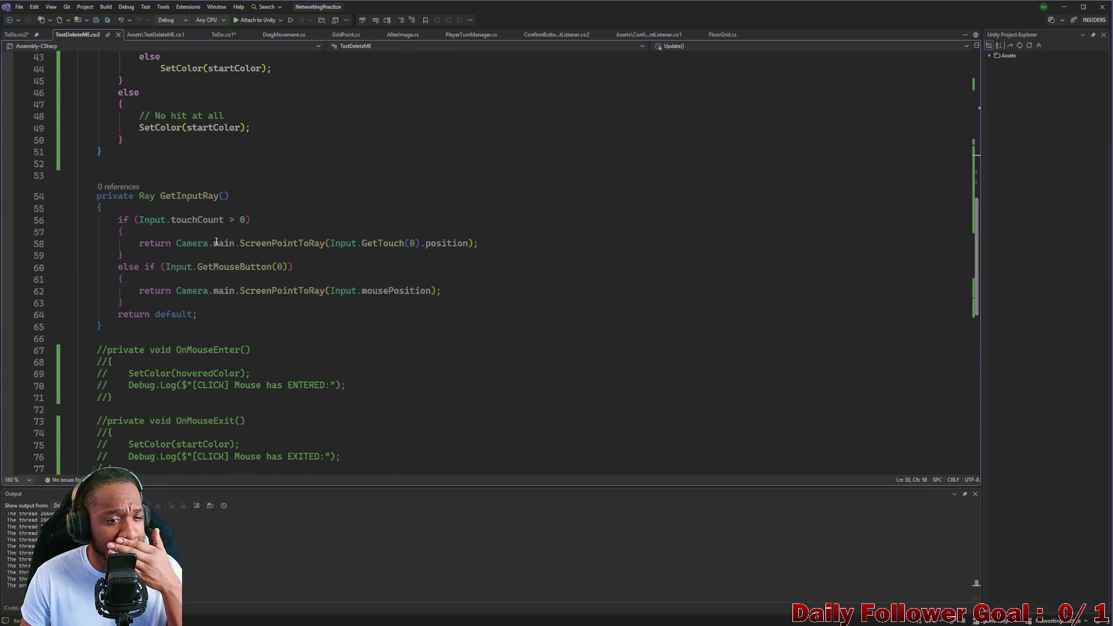
scroll(215, 246, down, 7)
click(1063, 6)
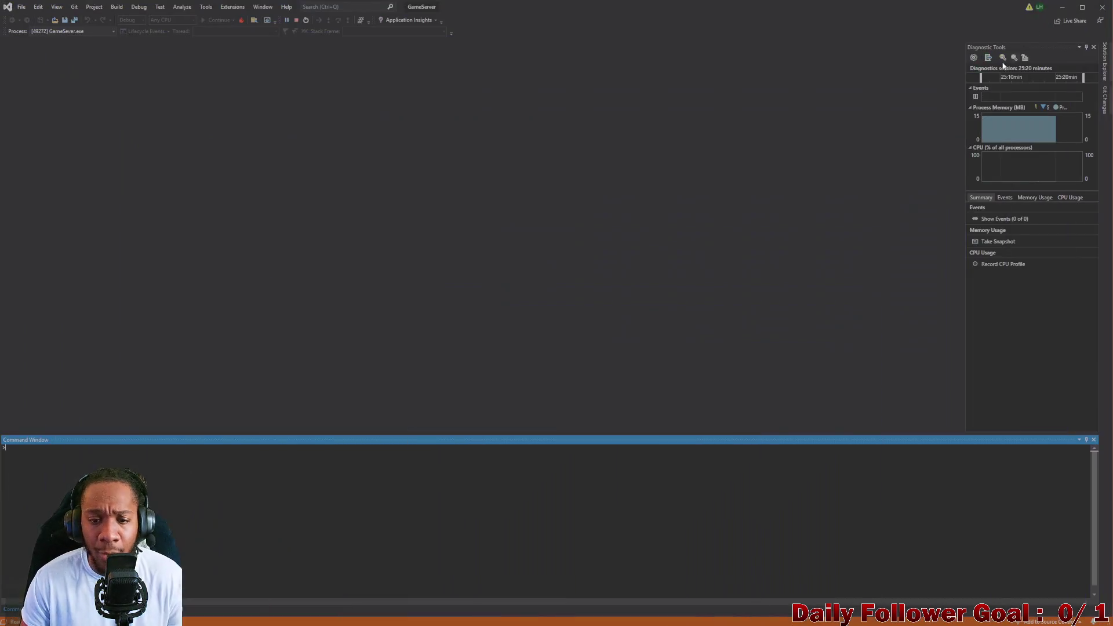
click(1063, 6)
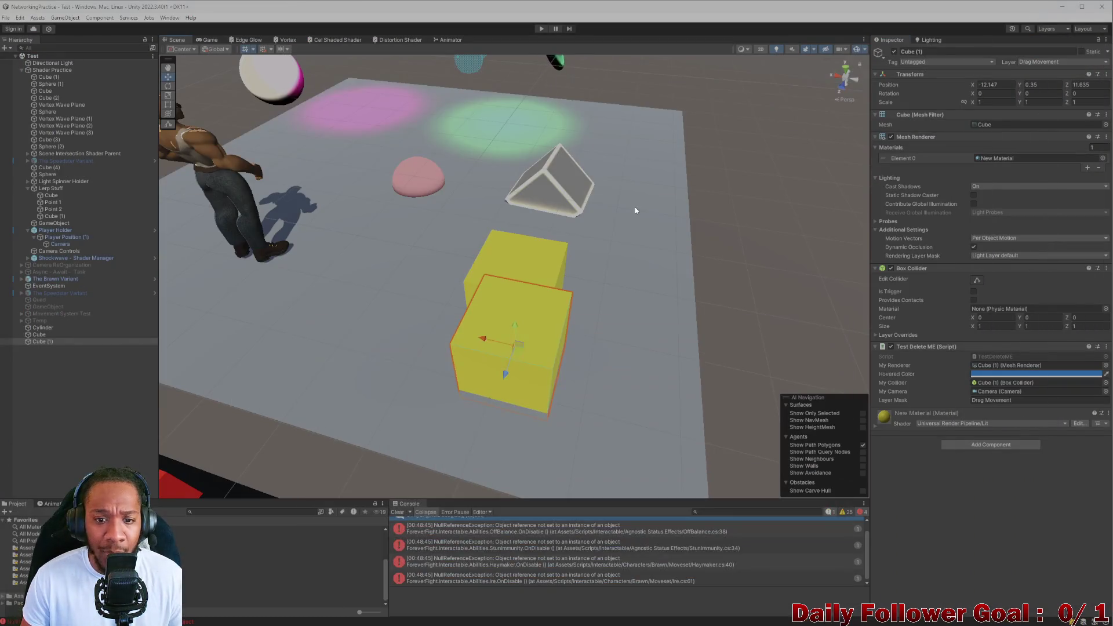
Clear the Console, play the scene to check the red and blue hover colours, then switch to Visual Studio
click(397, 511)
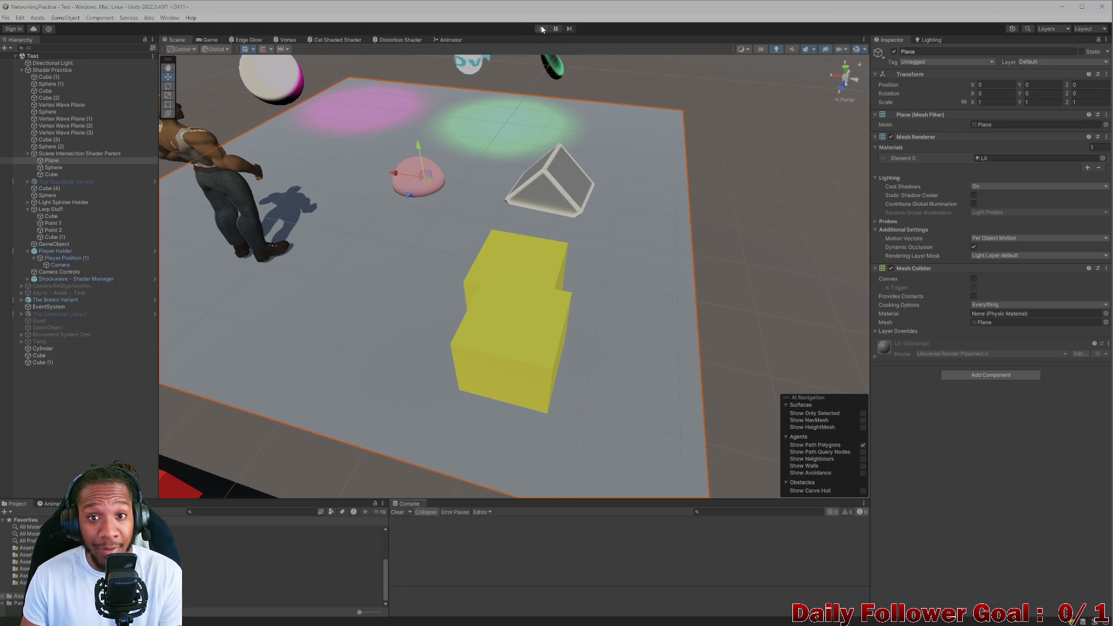
click(541, 27)
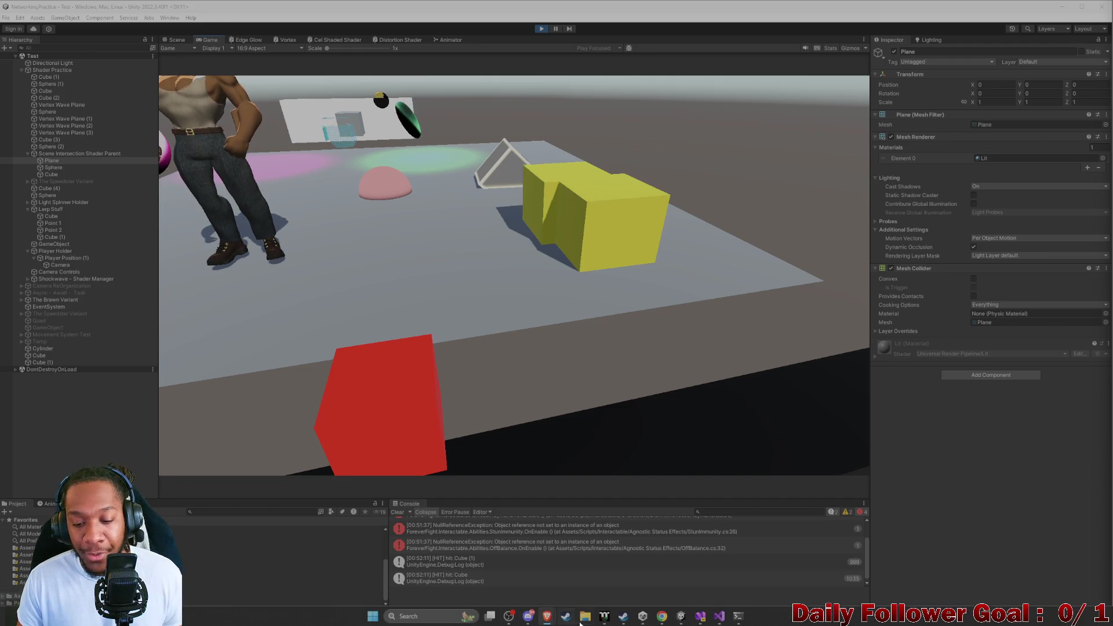
click(700, 616)
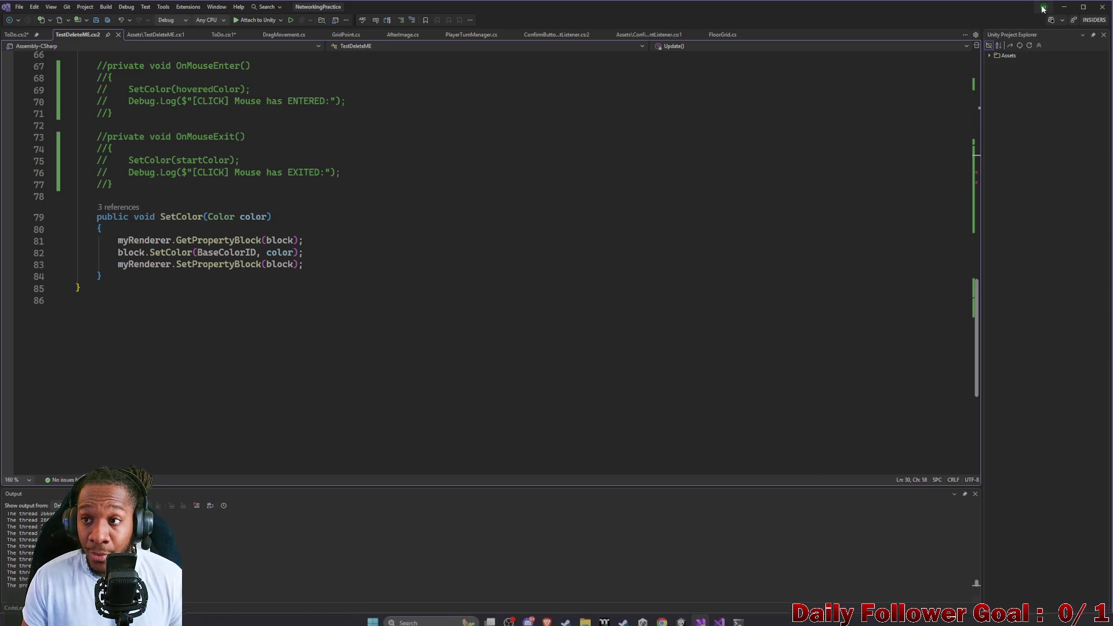
Test the cubes' hover highlight in the running game, then bring the NetworkingPractice code window forward
click(1069, 9)
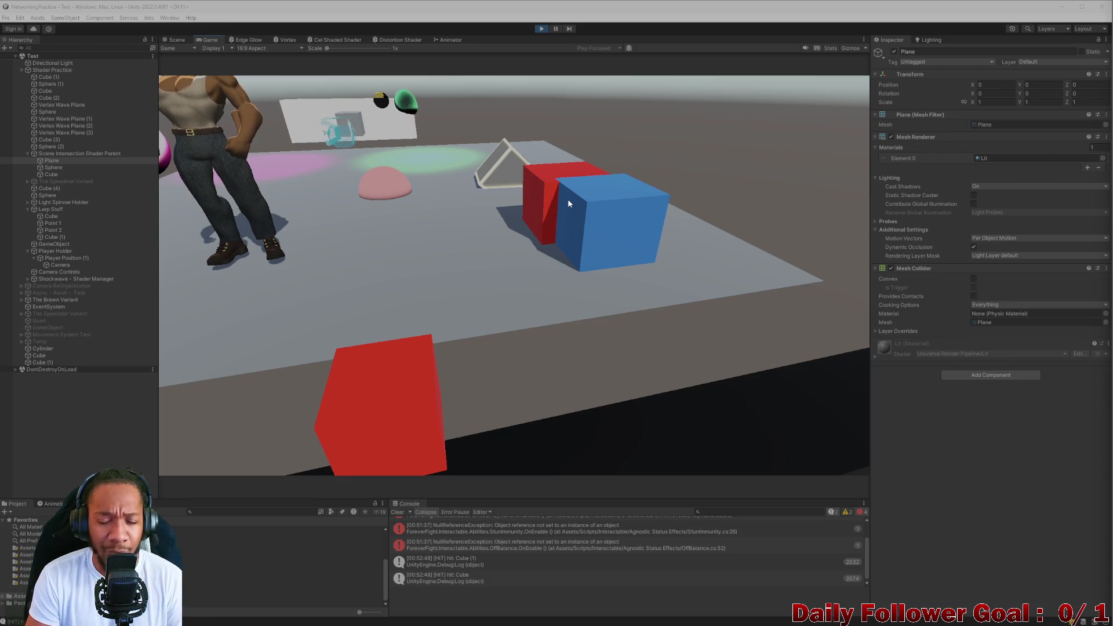
click(568, 199)
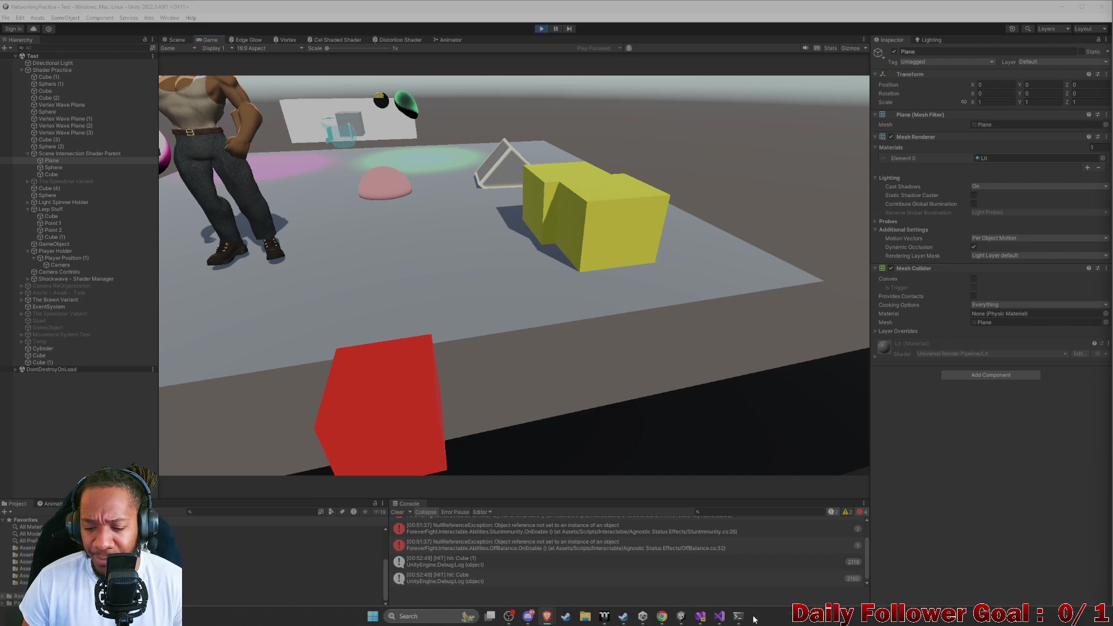
click(718, 617)
click(701, 616)
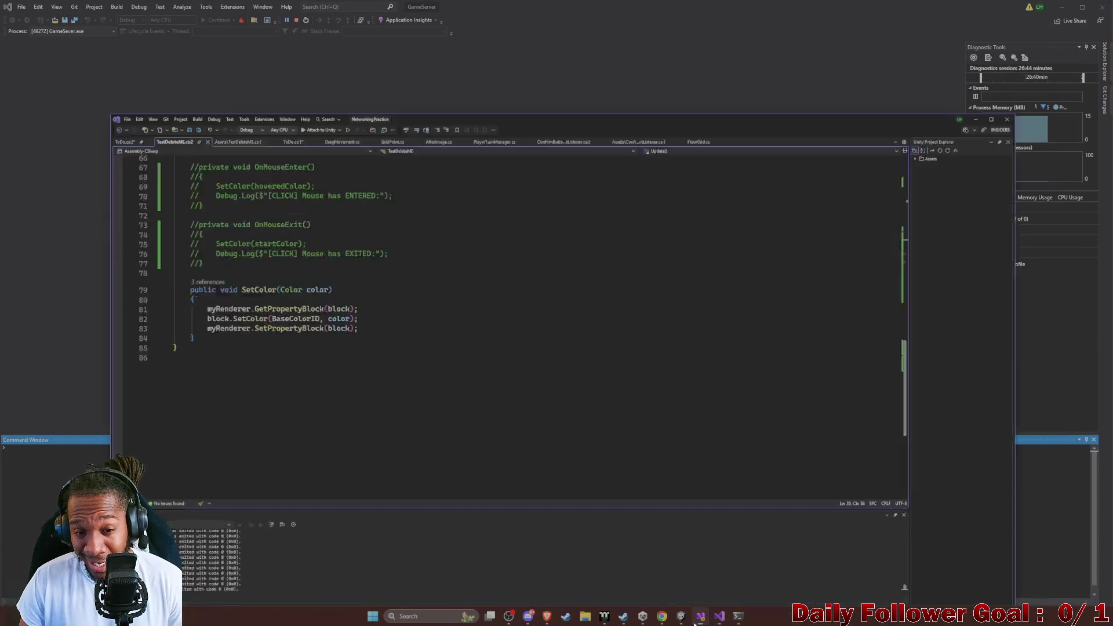
scroll(677, 298, up, 5)
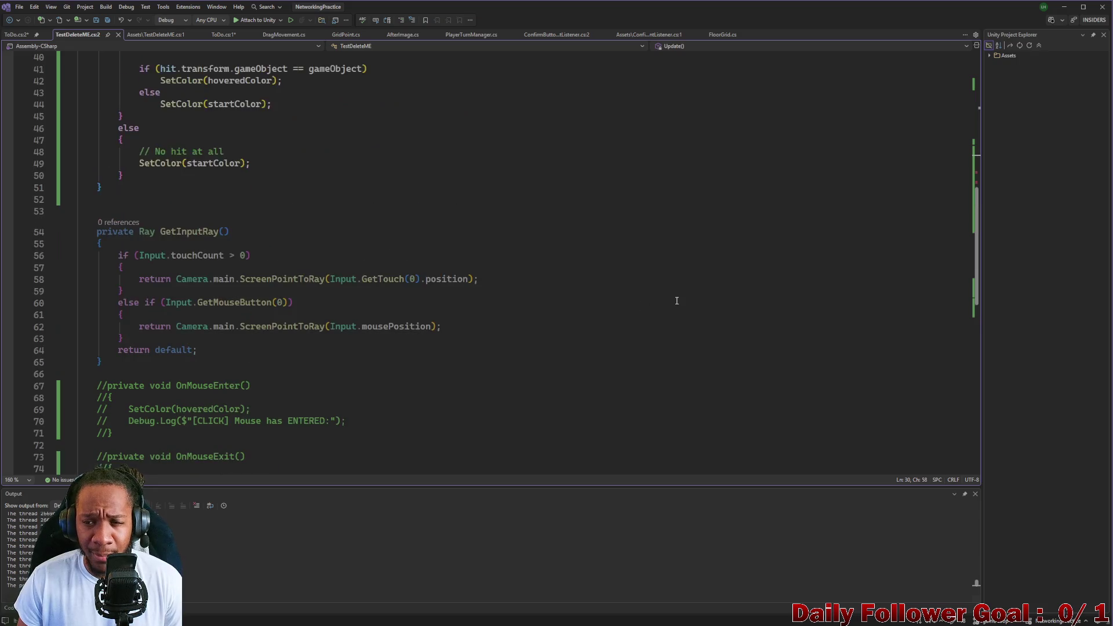
scroll(675, 299, up, 10)
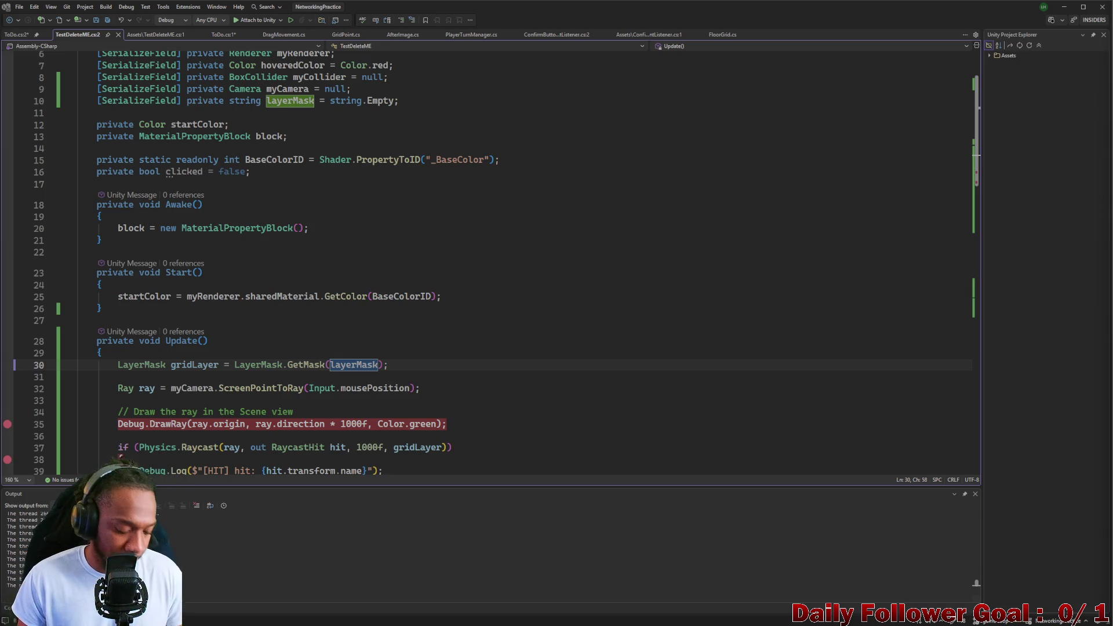
scroll(181, 373, down, 3)
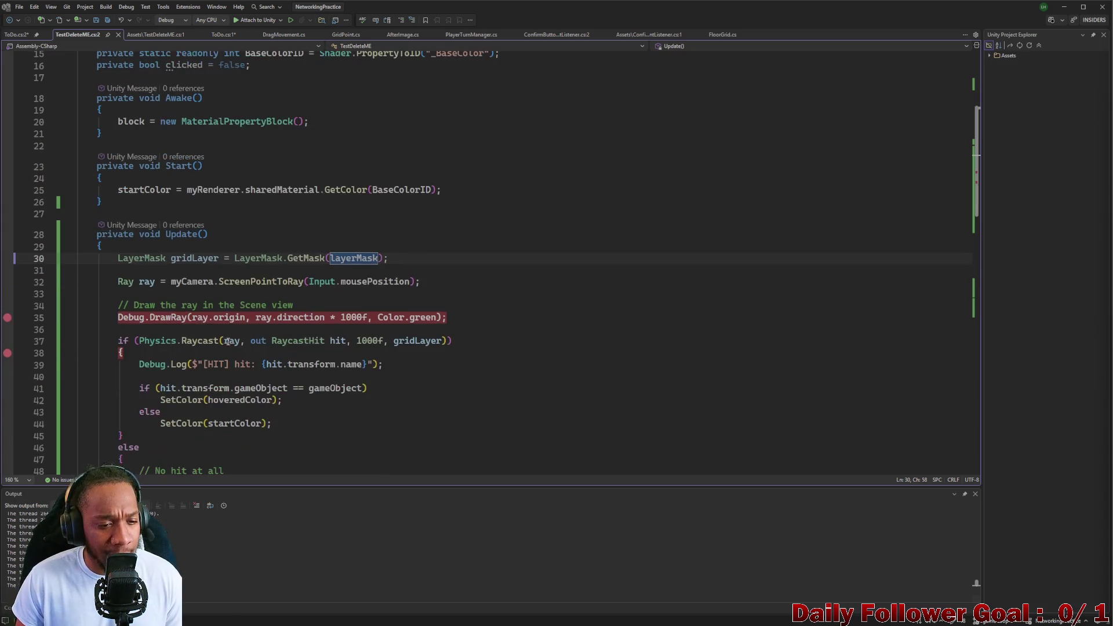
scroll(226, 337, down, 1)
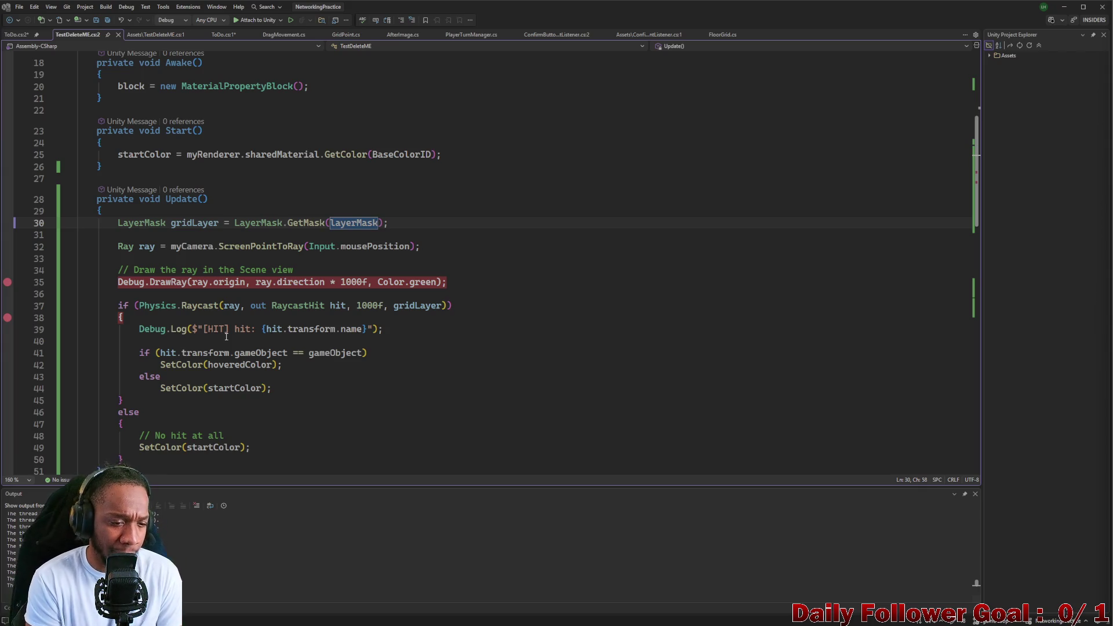
Review the ToDo interaction list, then switch to the GameServer debugging window
click(7, 37)
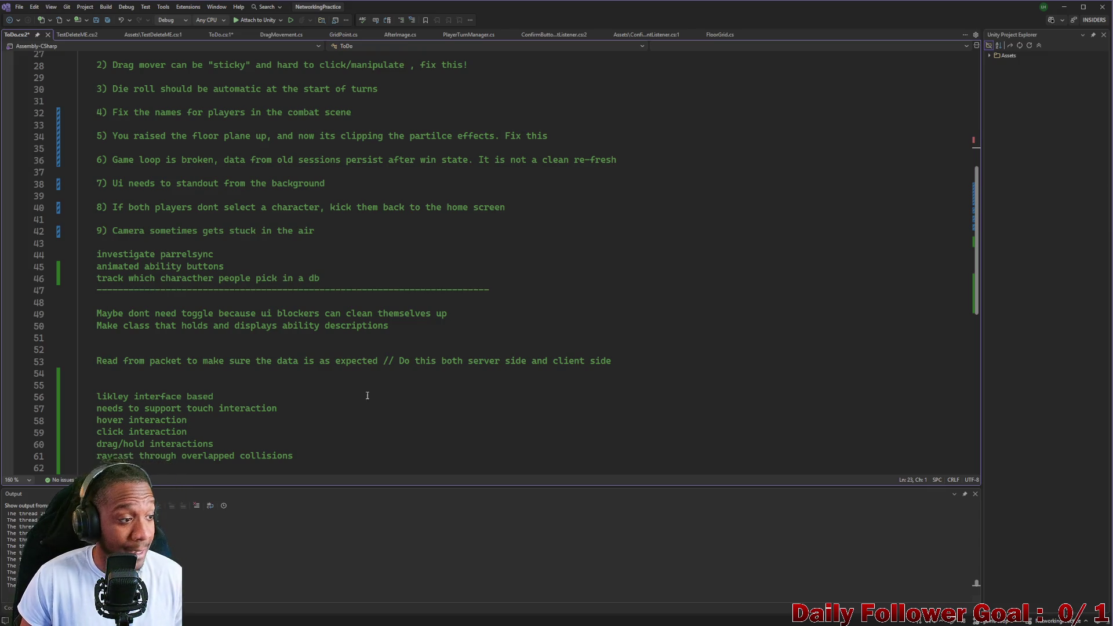
scroll(330, 376, down, 1)
scroll(296, 348, down, 2)
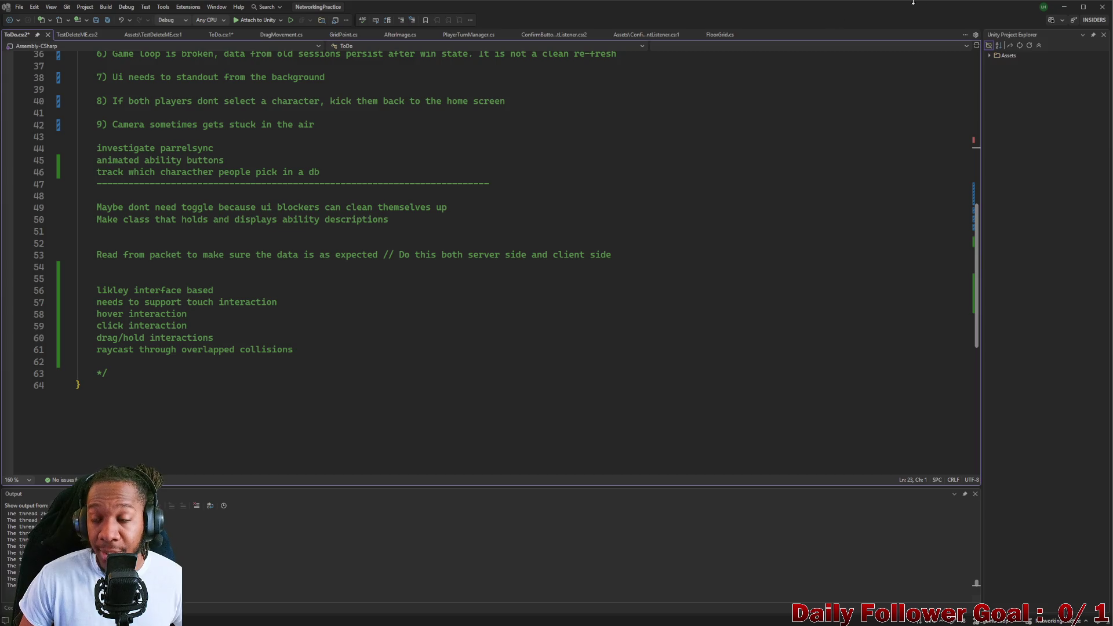
key(alt+Tab)
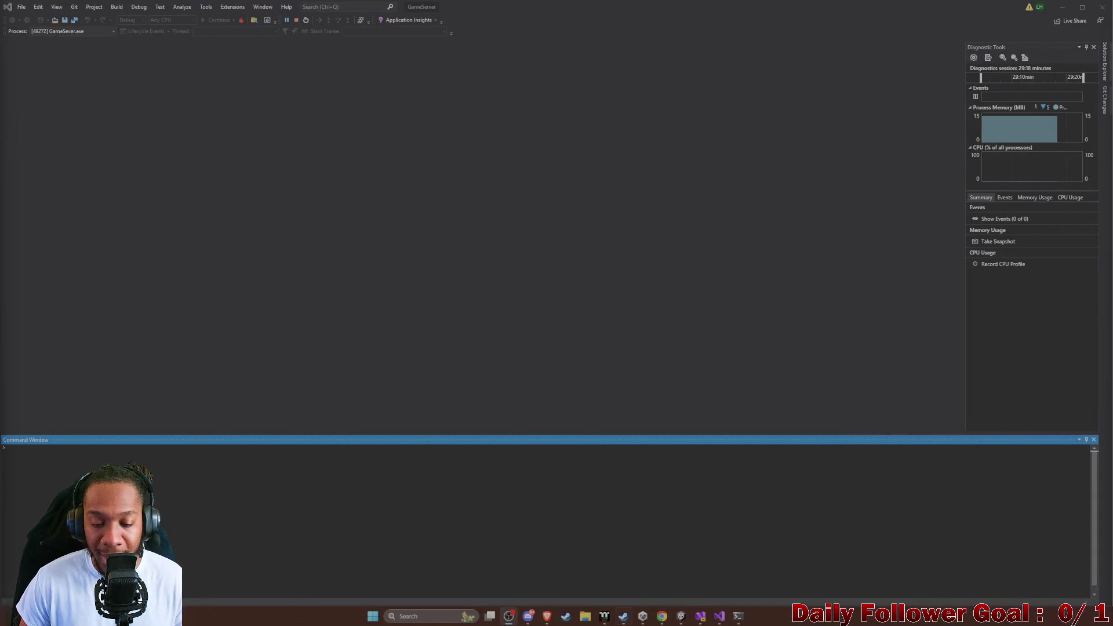
Return to the NetworkingPractice window and show TestDeleteME.cs's raycast Update code
click(701, 617)
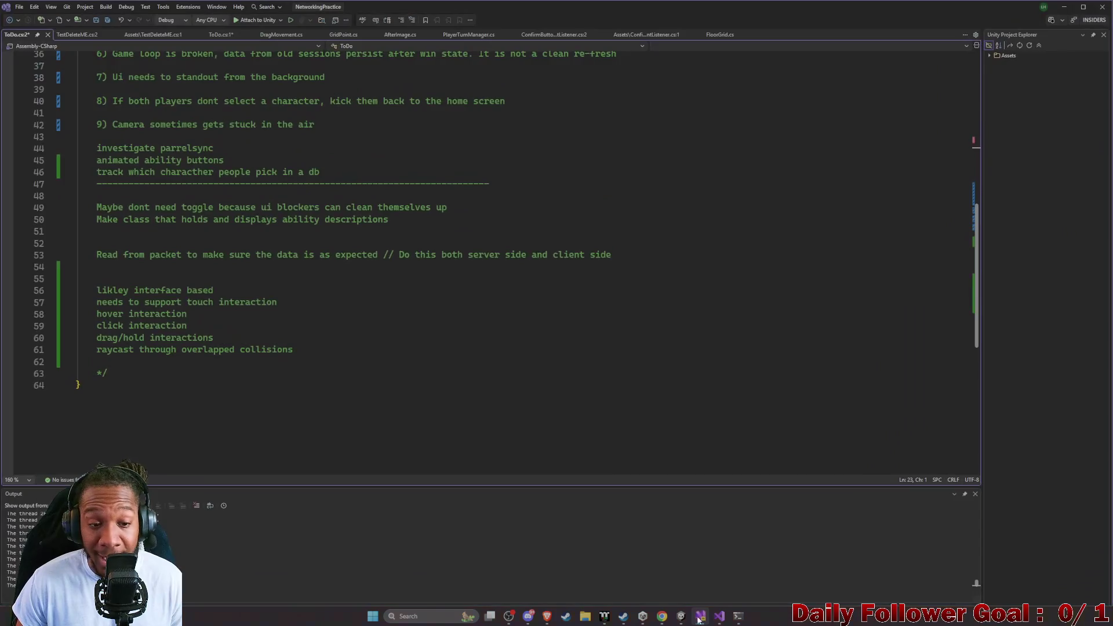
click(77, 35)
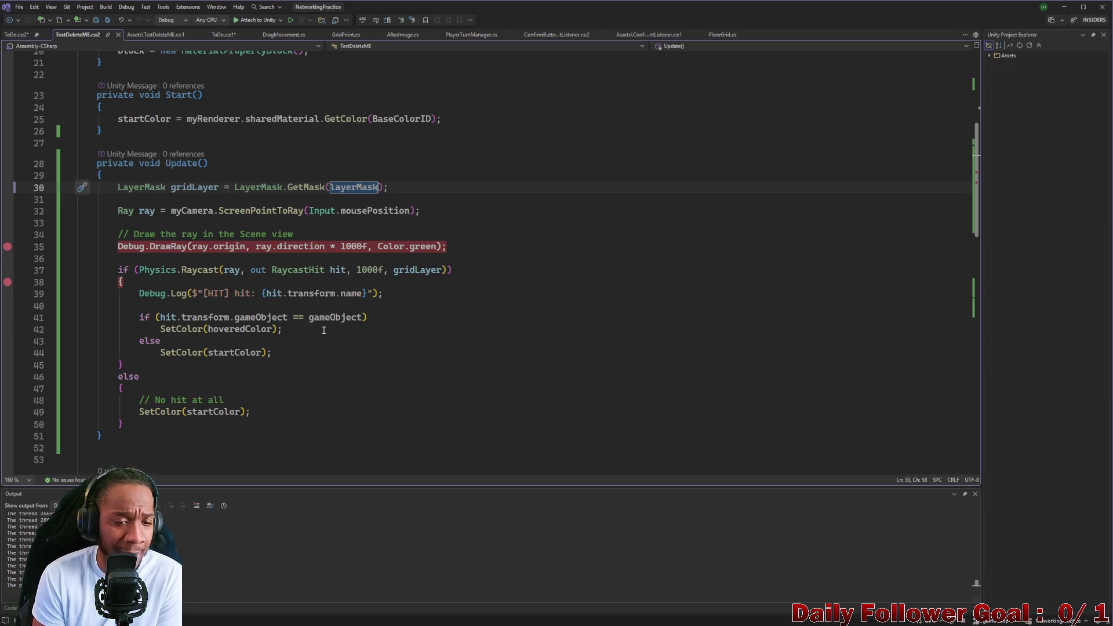
mouse_move(300, 246)
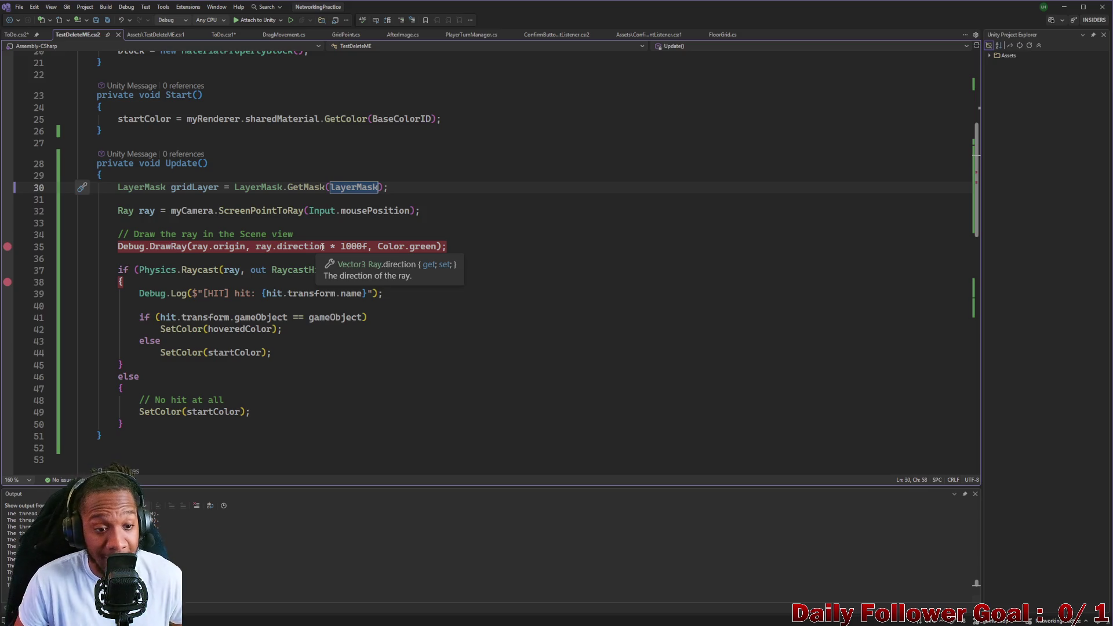
scroll(306, 257, up, 2)
scroll(307, 257, up, 2)
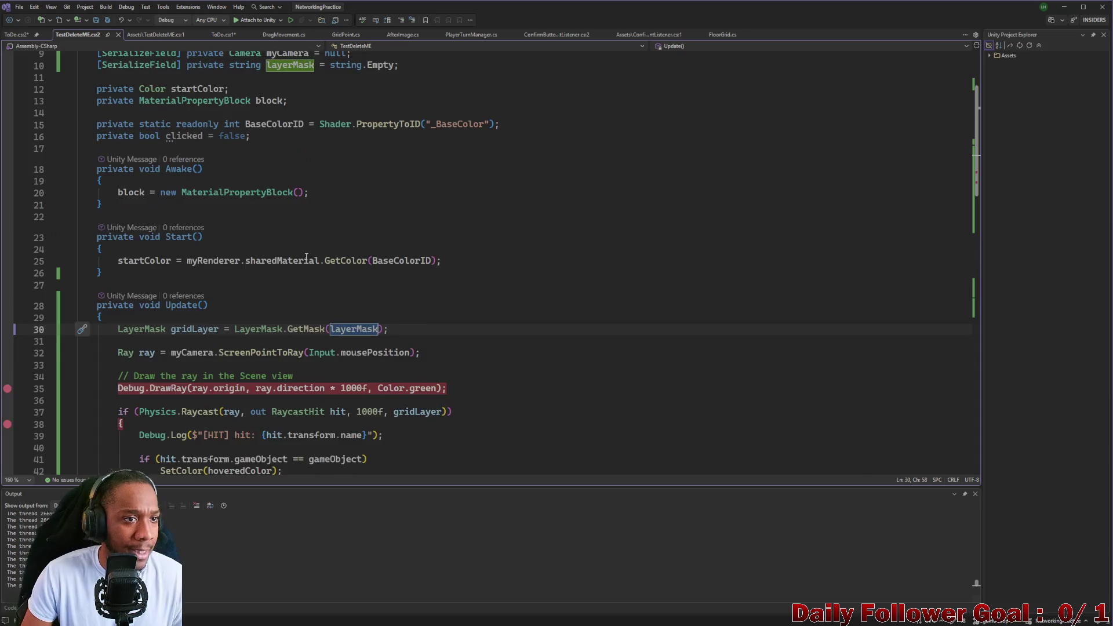
scroll(306, 257, up, 3)
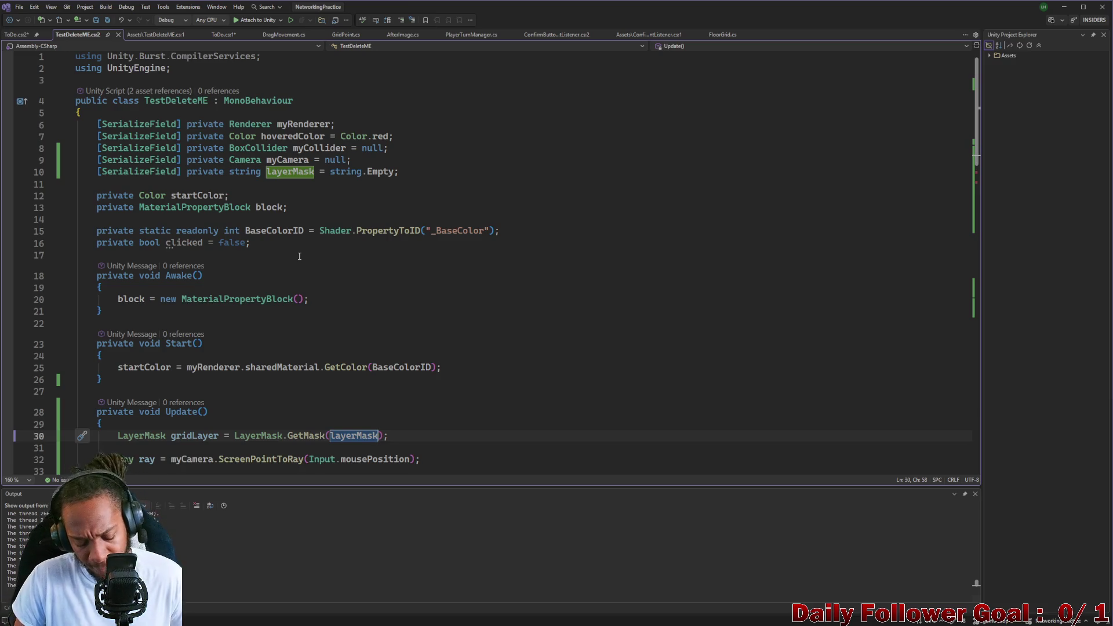
scroll(299, 257, down, 1)
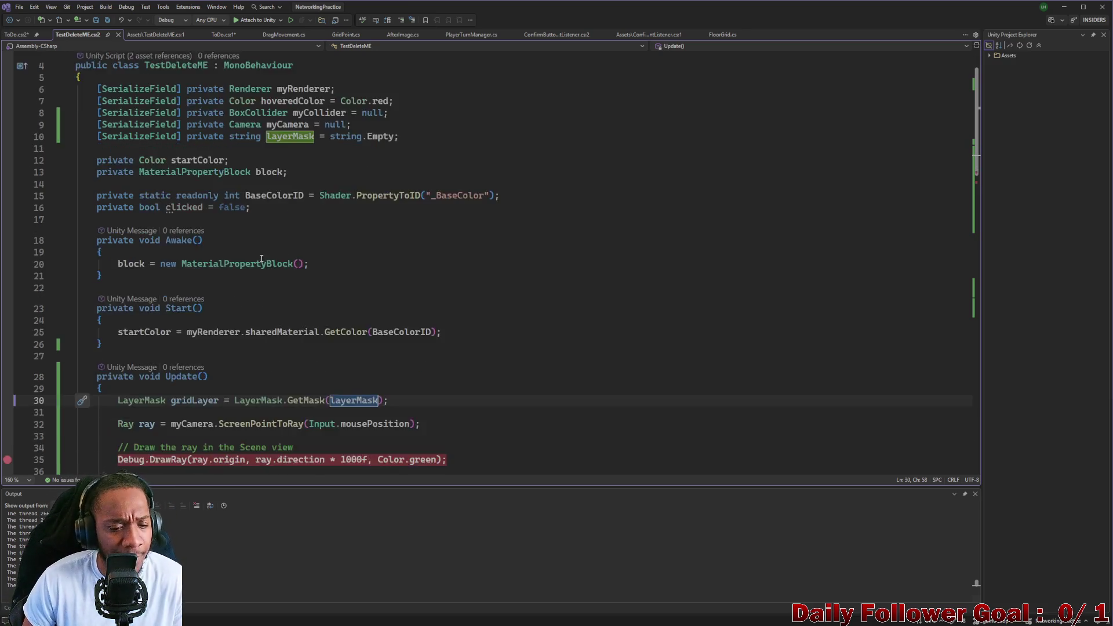
scroll(242, 272, down, 3)
scroll(242, 273, down, 1)
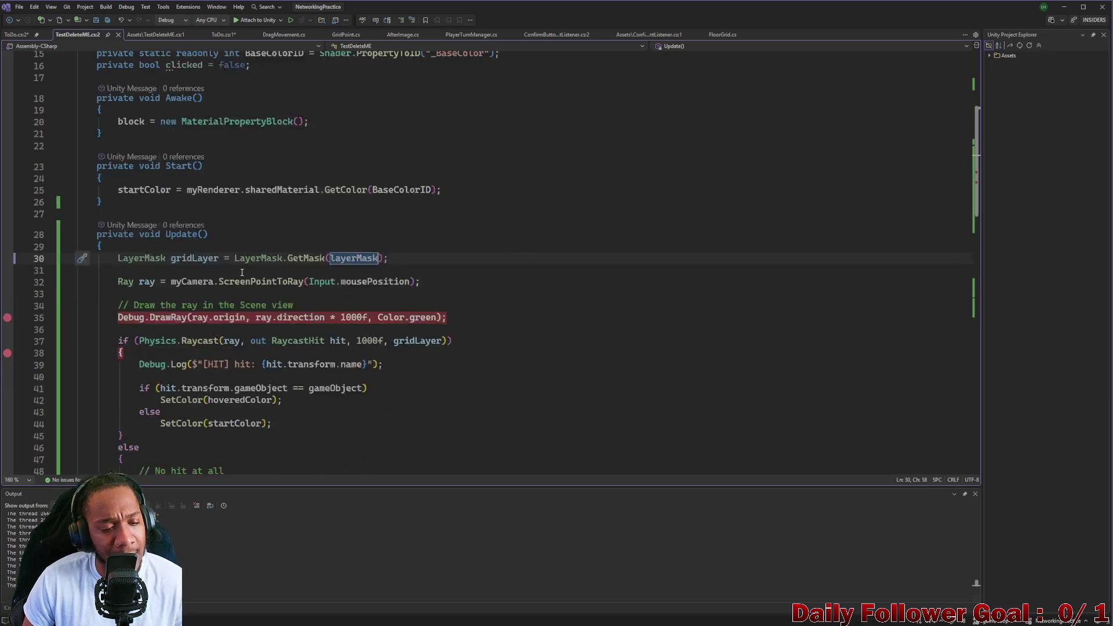
scroll(242, 272, down, 1)
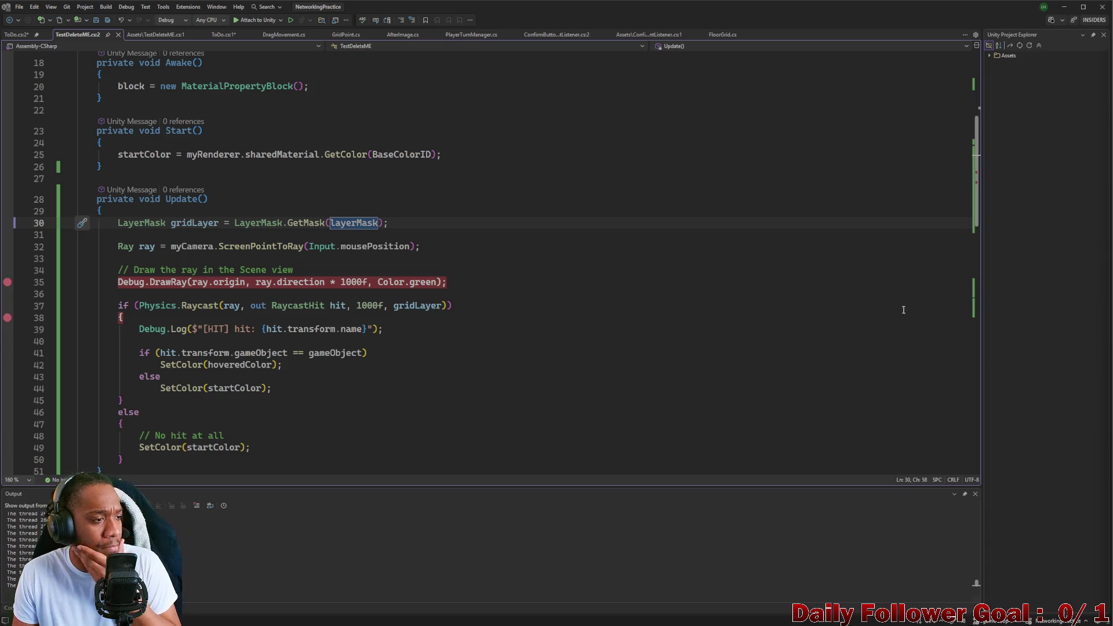
scroll(402, 281, down, 3)
scroll(392, 280, down, 1)
scroll(348, 278, down, 3)
scroll(269, 278, up, 5)
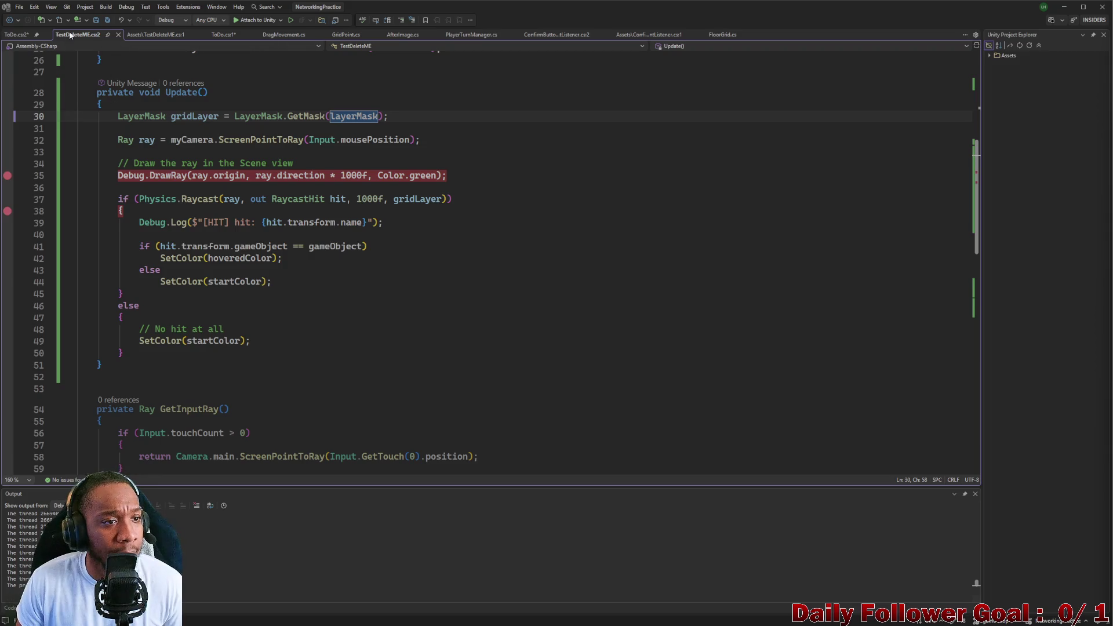
Switch from the hover script back to the ToDo notes file
click(17, 34)
scroll(322, 228, up, 2)
Add a note line reading "break idea of mouse/ touch interactions into" below the tracking item
click(339, 243)
key(Return)
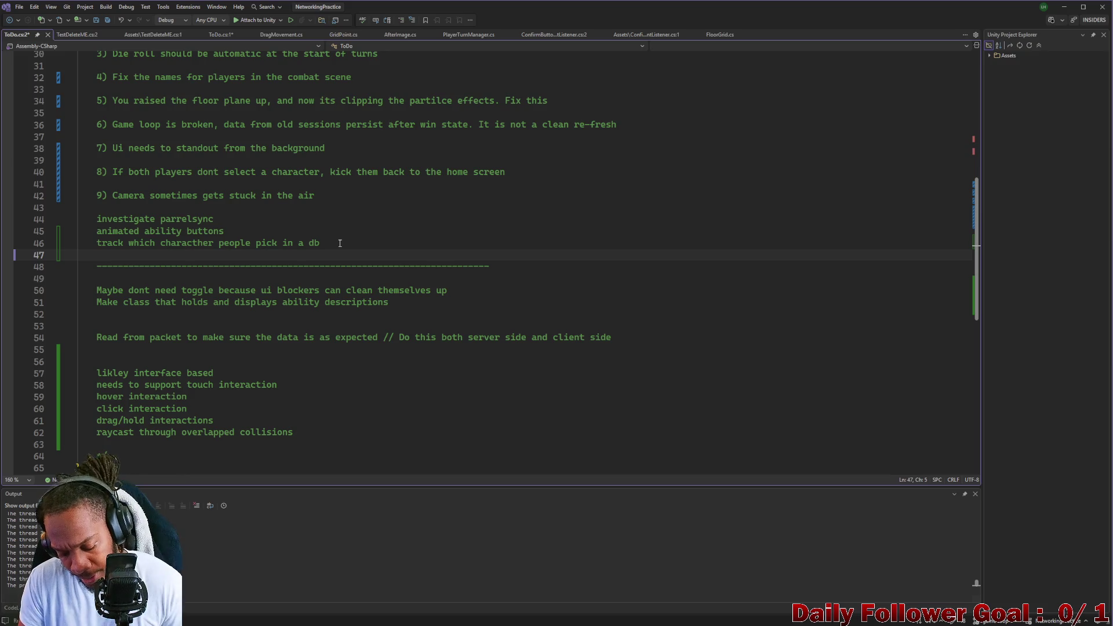
text(break idea of mouse)
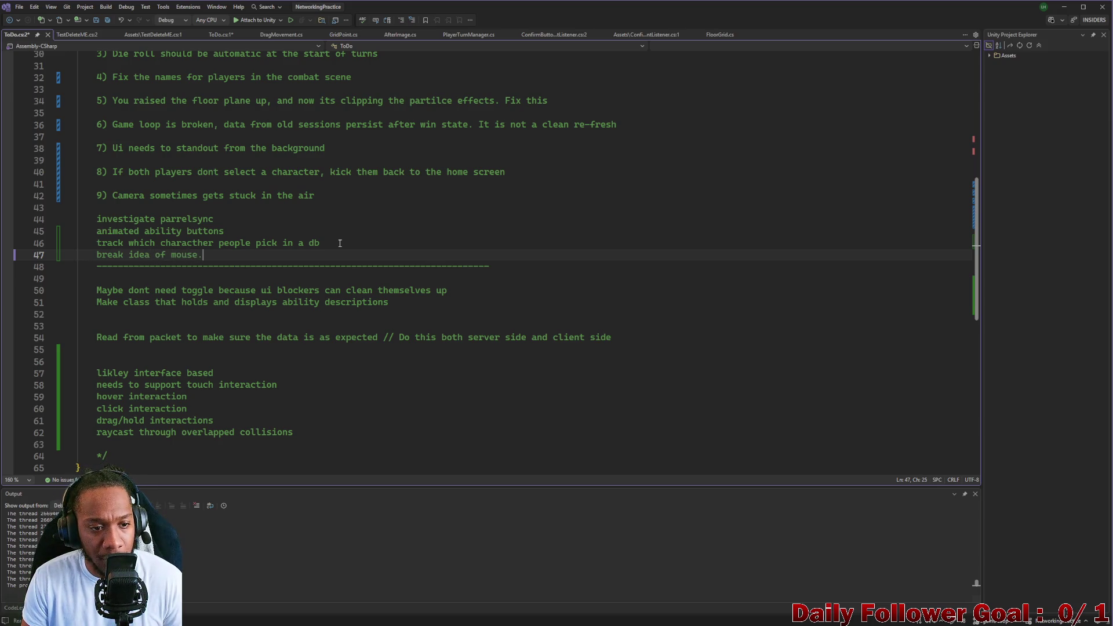
text(/ touch interactions into)
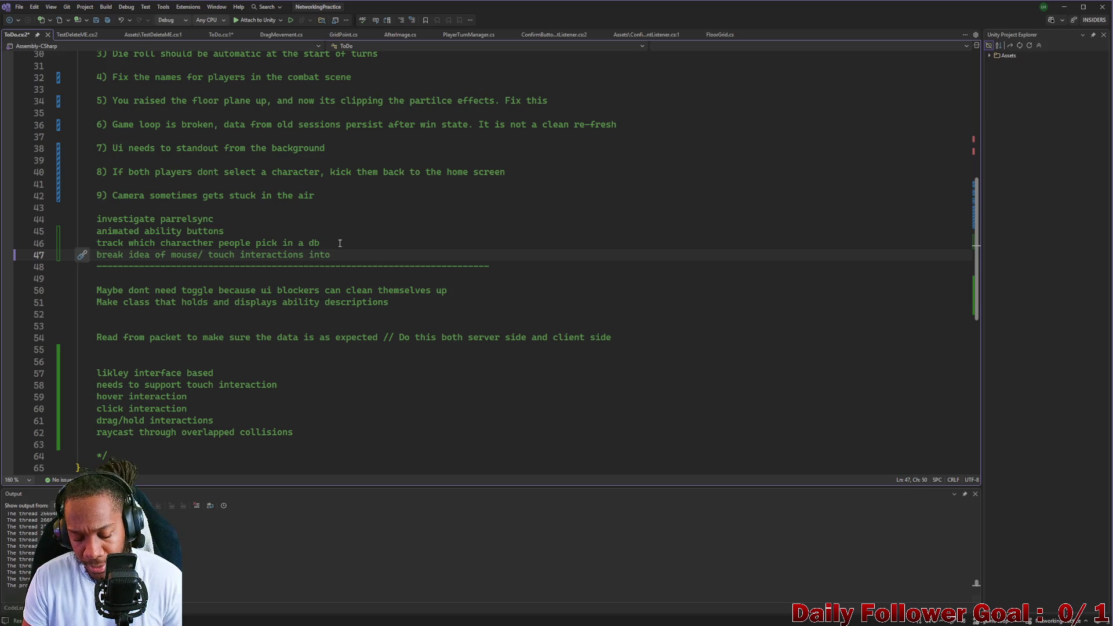